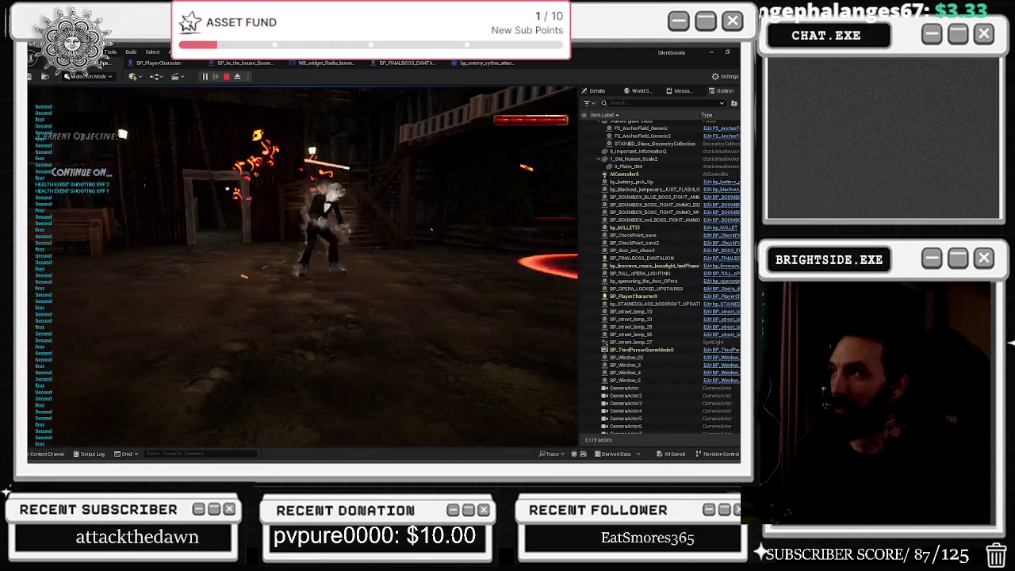
Fight the boss, glance at the bp_enemy_rythm_attack blueprint, then resume and stop the playtest
key(shift+F1)
click(499, 62)
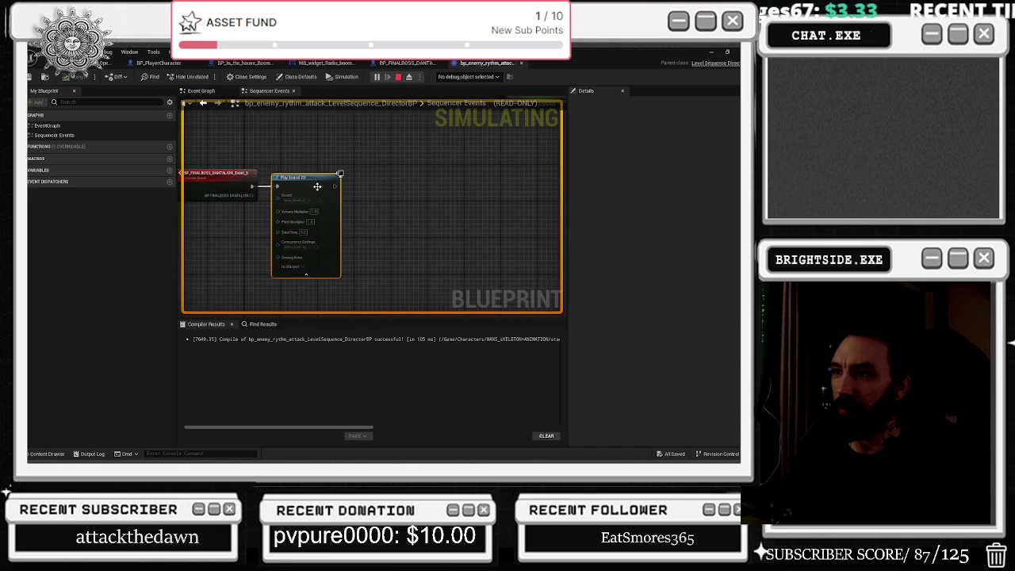
key(alt+Tab)
click(231, 204)
click(103, 63)
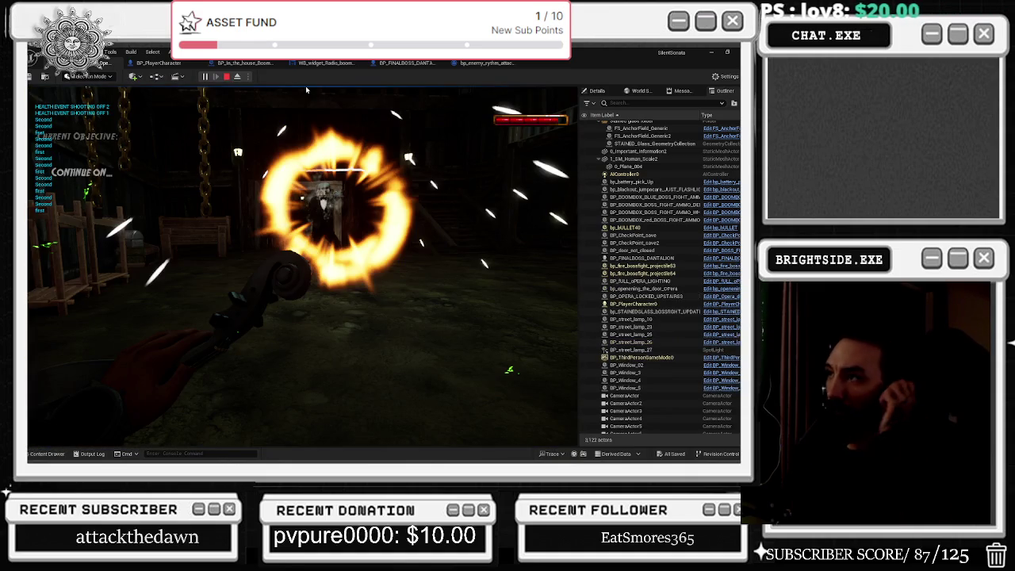
key(Escape)
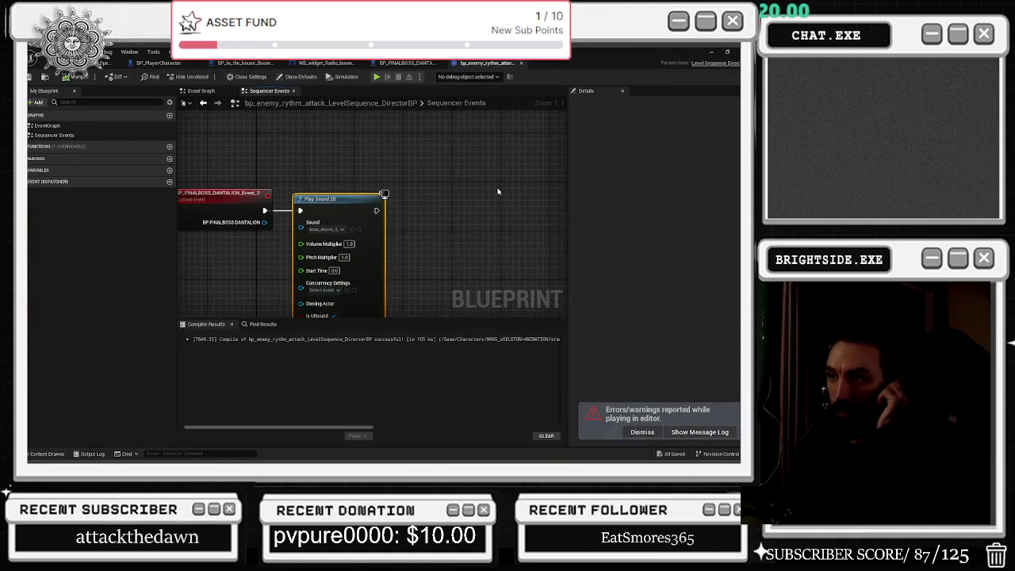
Open the Content Drawer, frame the player, and show BP_FINALBOSS_DANTALION with FINALBOSS_FOLDER assets
click(44, 453)
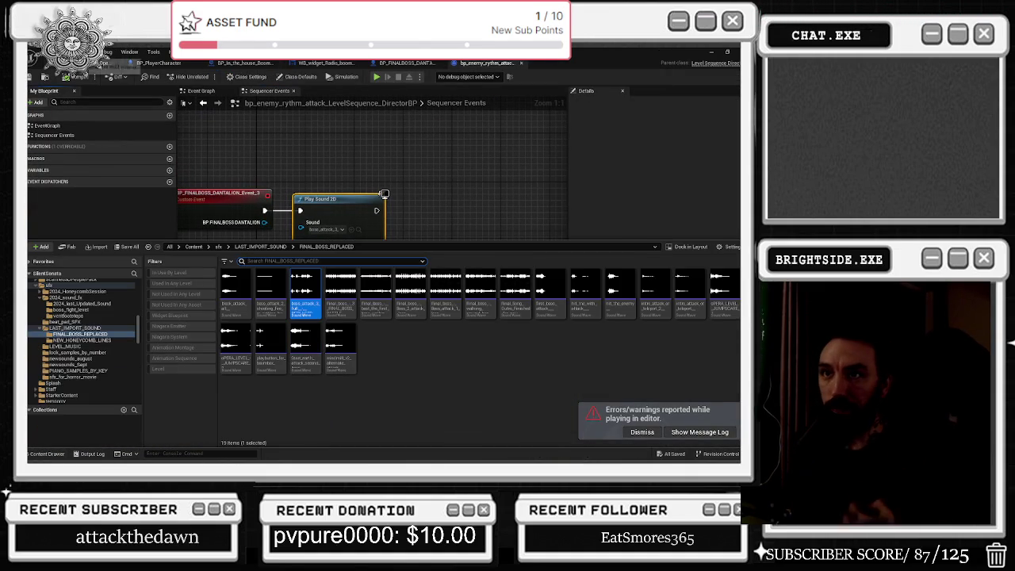
click(111, 63)
key(w)
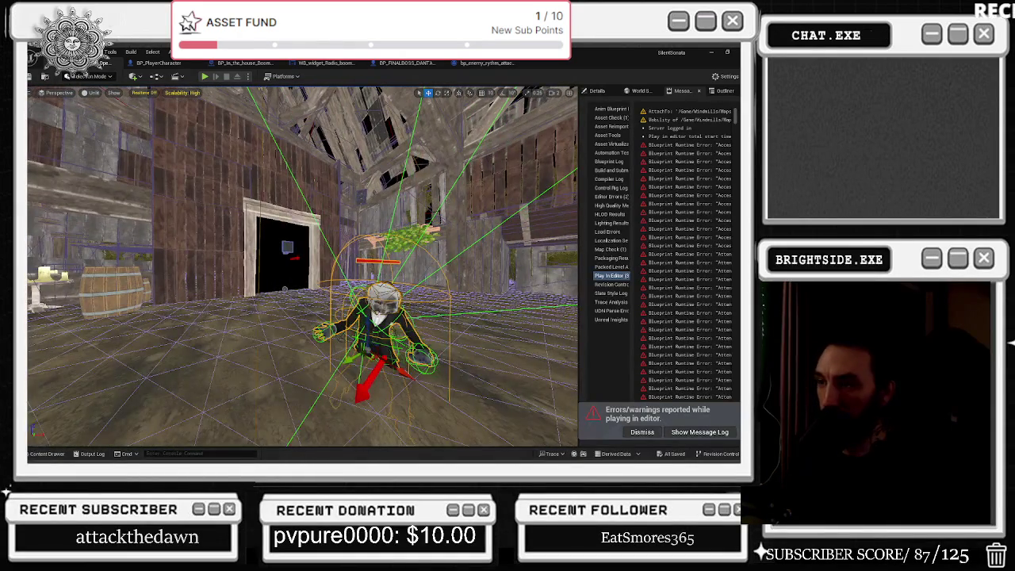
key(ctrl+Tab)
click(378, 229)
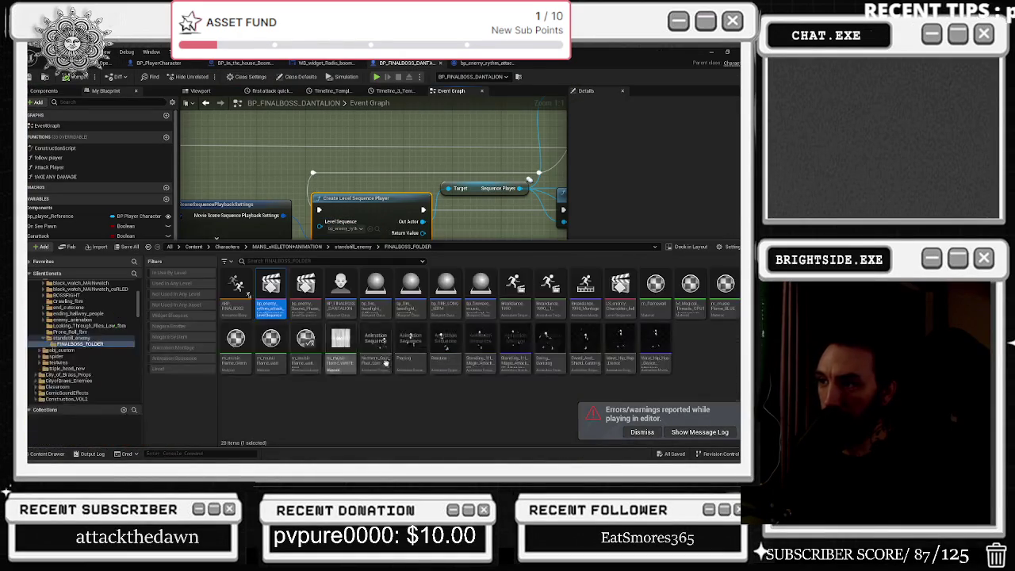
Shift the first Events key later in the rhythm-attack sequence and recompile the director blueprint
double_click(268, 292)
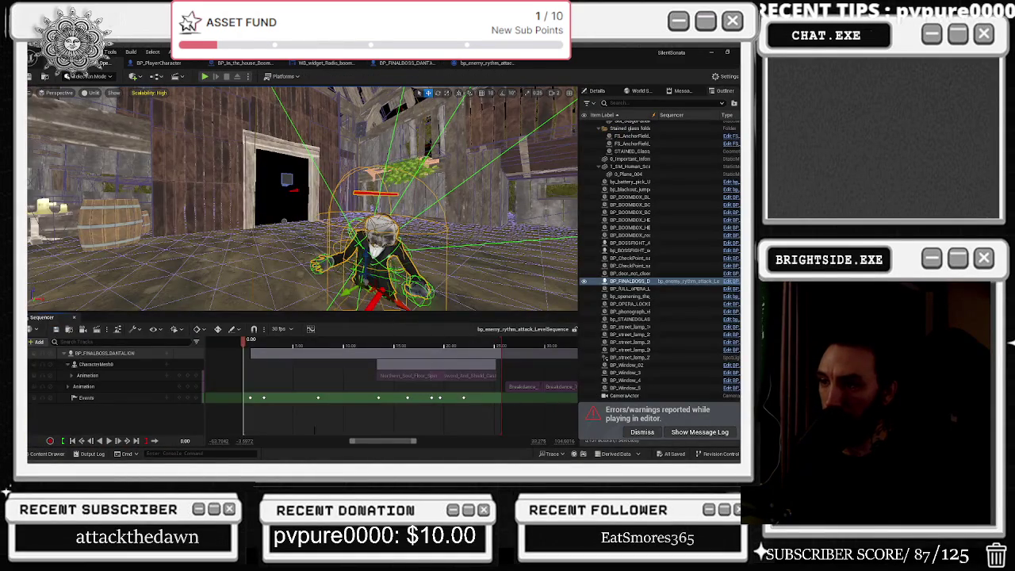
drag(250, 397, 263, 397)
click(258, 345)
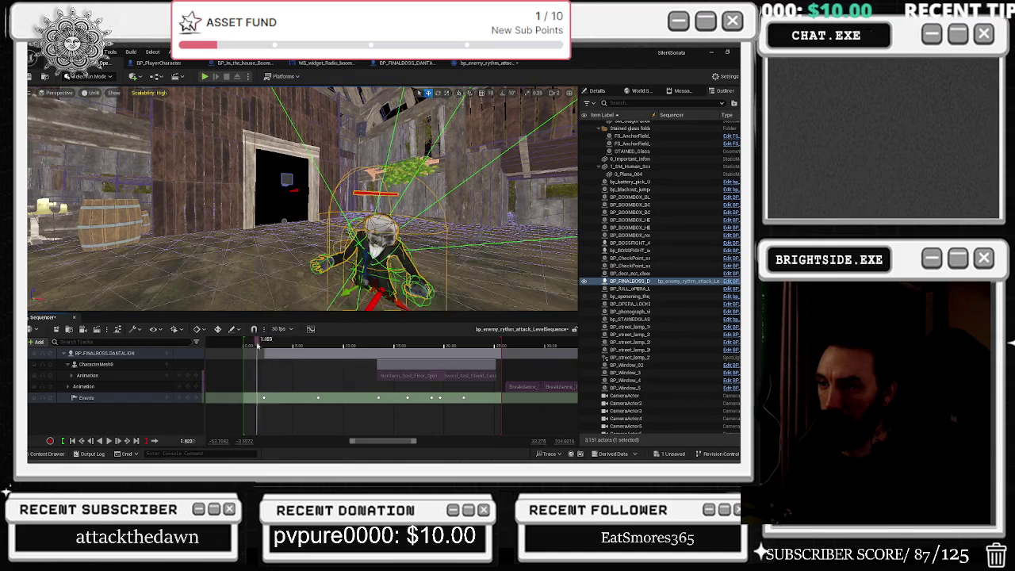
click(251, 352)
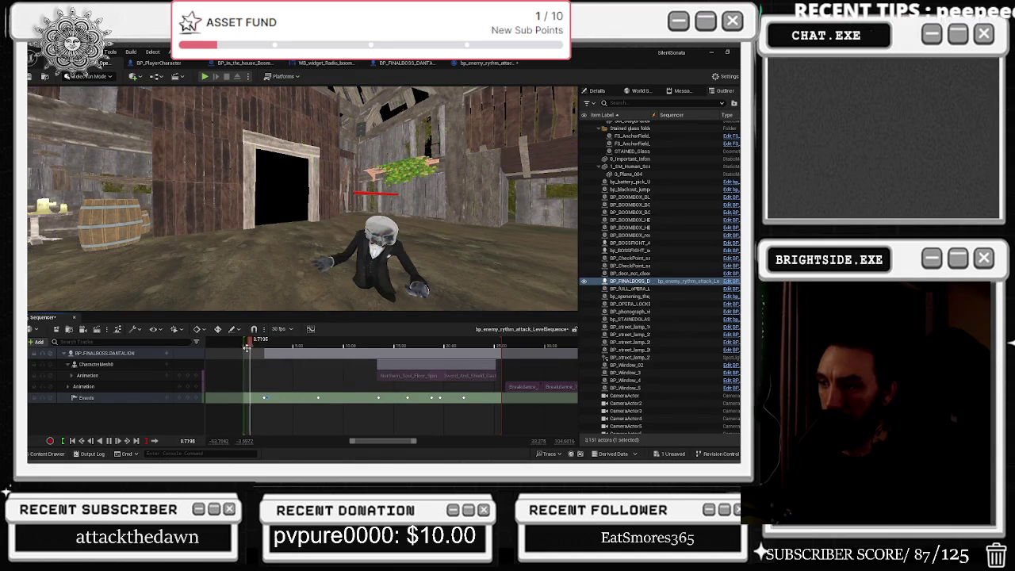
click(488, 63)
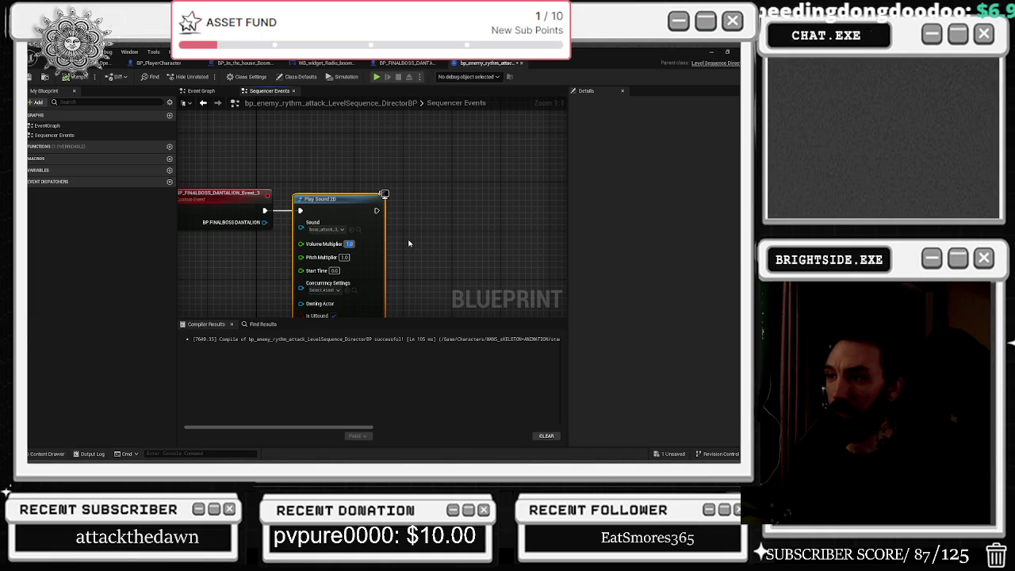
click(79, 80)
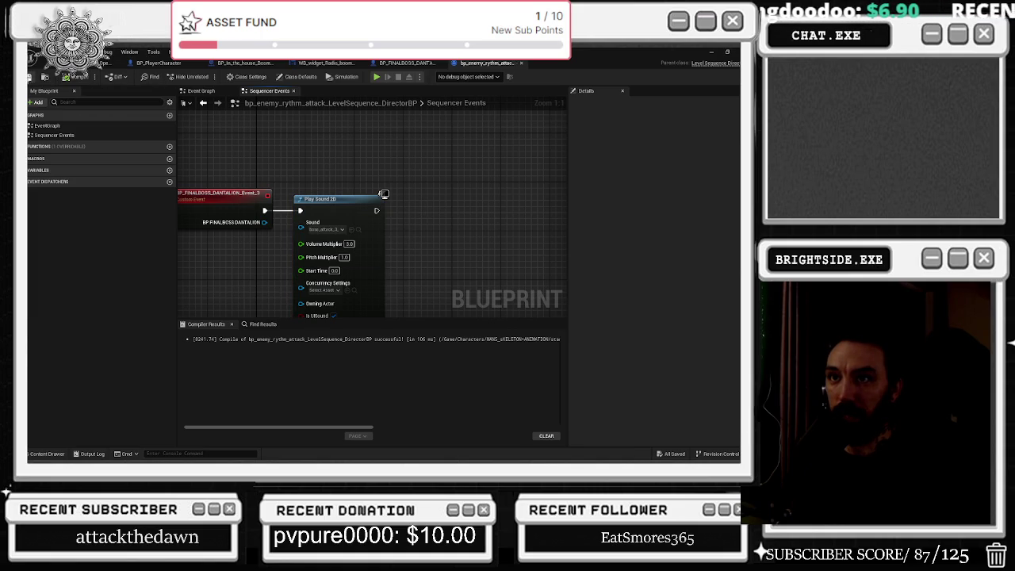
Back in the level view, orbit toward the rafters and select the second-stage boss character
click(111, 63)
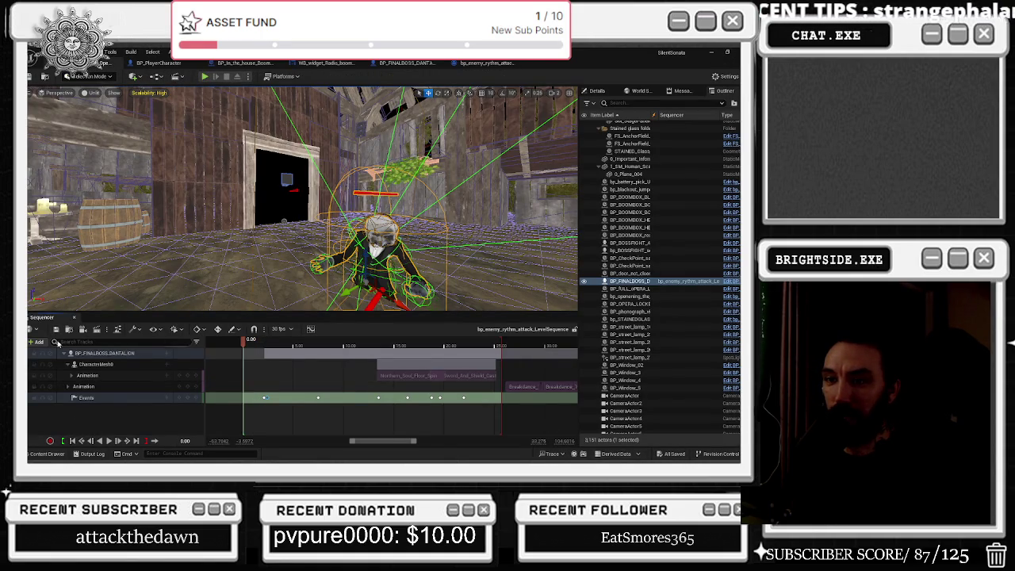
mouse_move(337, 110)
mouse_down()
mouse_move(269, 159)
mouse_move(333, 198)
mouse_up()
mouse_move(93, 300)
mouse_down()
mouse_move(75, 318)
mouse_move(238, 261)
mouse_move(257, 245)
mouse_move(310, 238)
mouse_move(318, 286)
mouse_move(297, 335)
mouse_up()
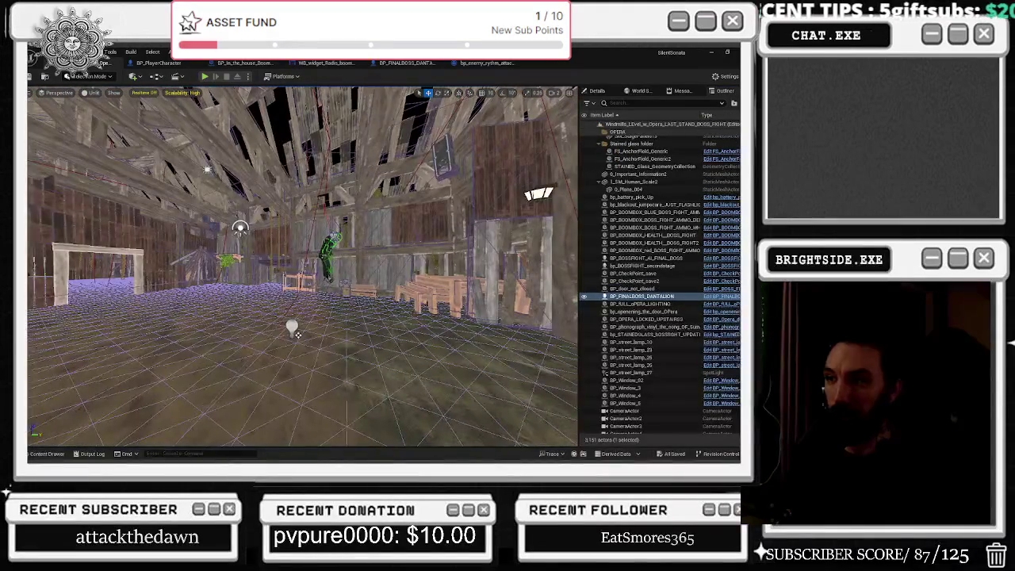
click(329, 250)
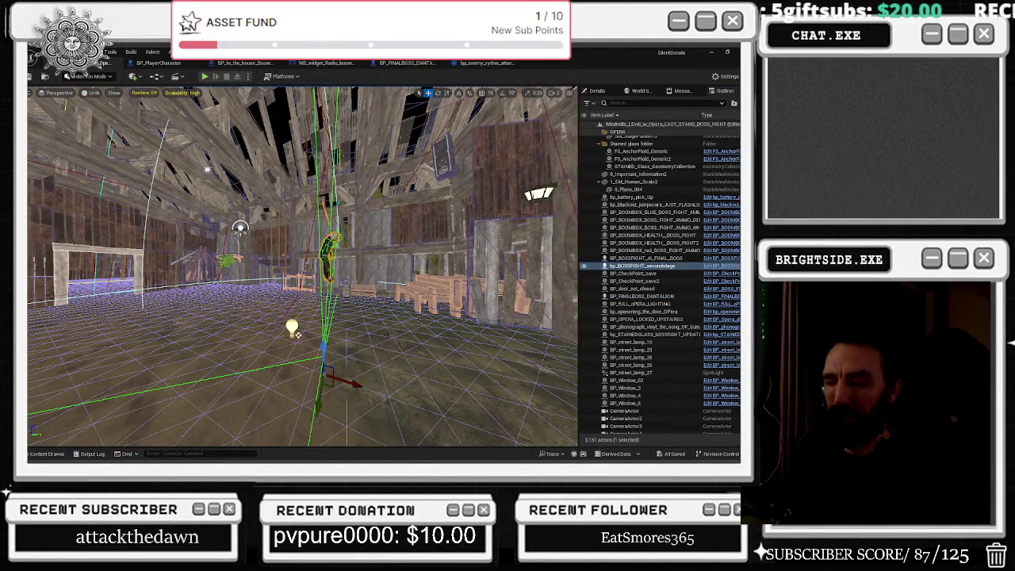
Open the second-phase boss blueprint and survey its BEGIN PLAY, follow player, music and widget groups
key(ctrl+e)
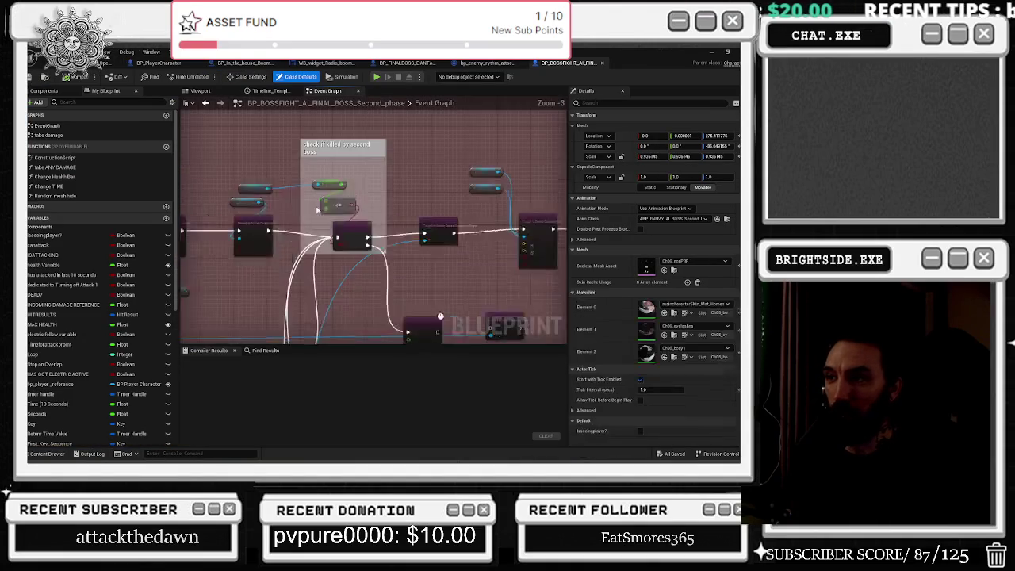
scroll(321, 222, down, 9)
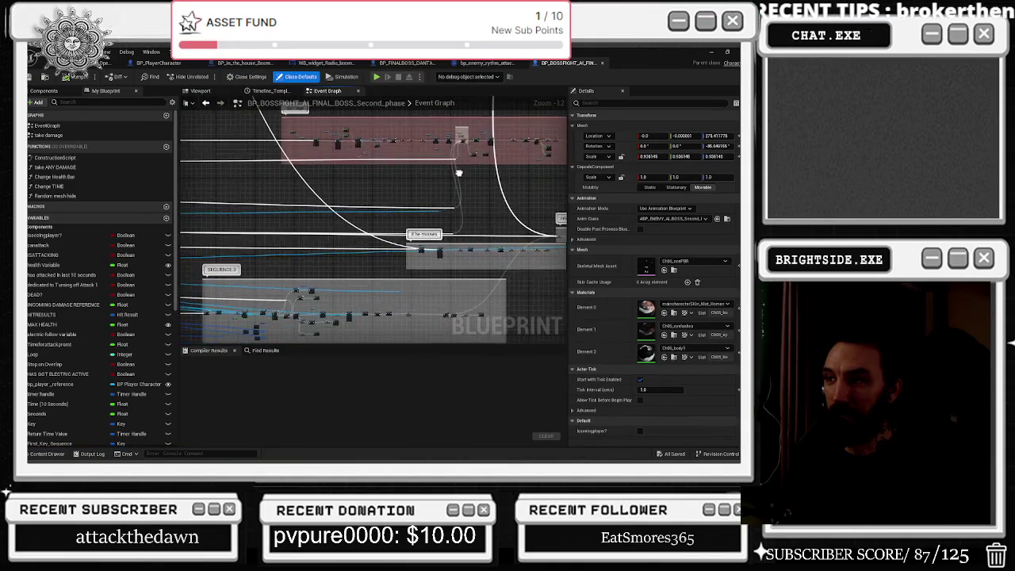
key(Home)
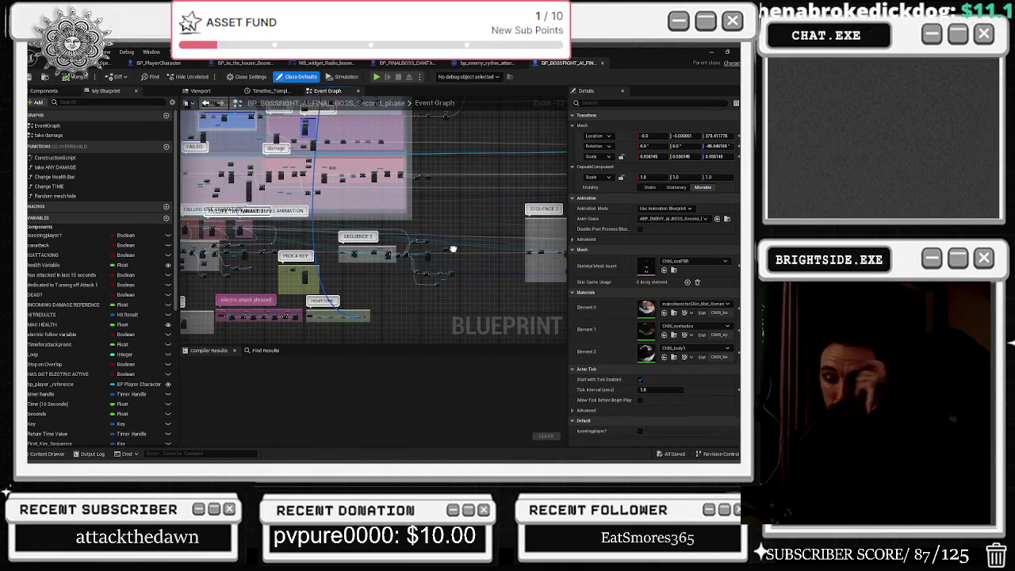
mouse_move(453, 249)
mouse_down()
mouse_move(323, 245)
mouse_move(334, 248)
mouse_up()
mouse_move(370, 195)
mouse_down()
mouse_move(593, 222)
mouse_move(579, 49)
mouse_move(433, 164)
mouse_move(372, 240)
mouse_move(461, 244)
mouse_up()
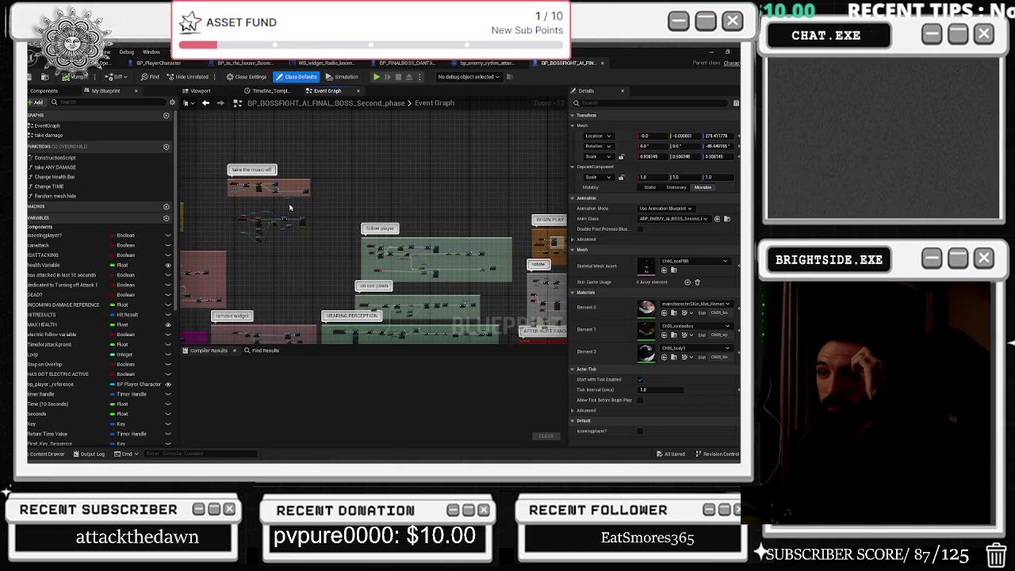
drag(289, 208, 181, 175)
scroll(339, 265, up, 8)
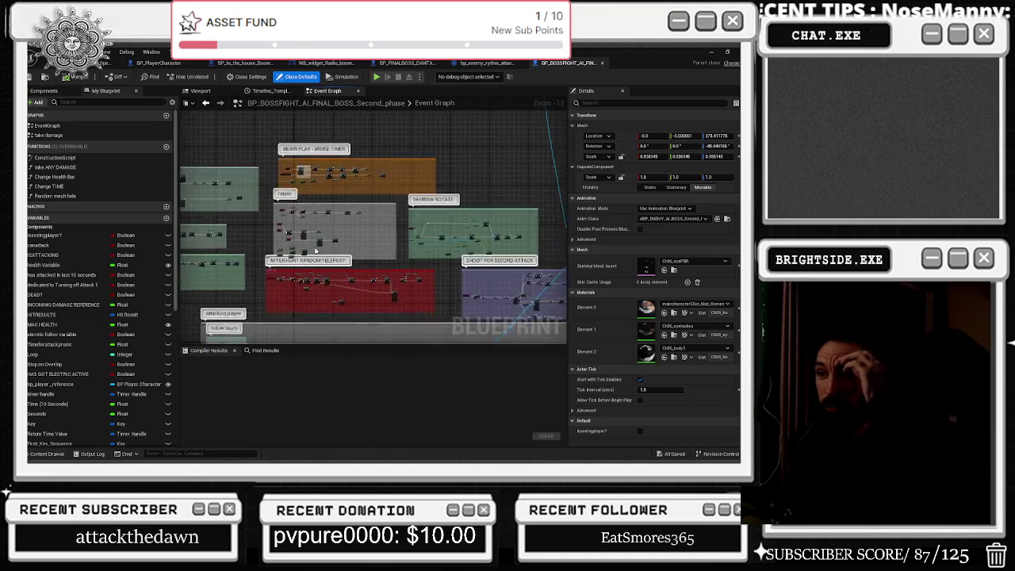
scroll(346, 283, down, 4)
mouse_move(346, 283)
mouse_down()
mouse_move(333, 143)
mouse_move(413, 209)
mouse_up()
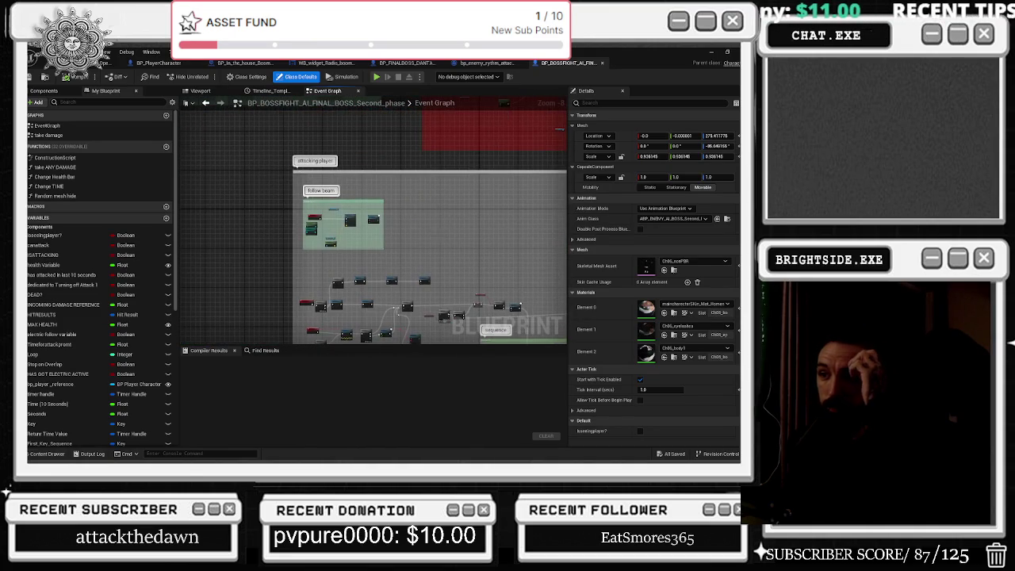
scroll(493, 184, down, 4)
Pan through the death, fade-to-black and Fading Attack groups, then return to the level view
mouse_move(238, 301)
mouse_down()
mouse_move(238, 254)
mouse_move(285, 230)
mouse_move(510, 229)
mouse_up()
mouse_move(349, 262)
mouse_down()
mouse_move(357, 237)
mouse_move(301, 299)
mouse_move(287, 227)
mouse_up()
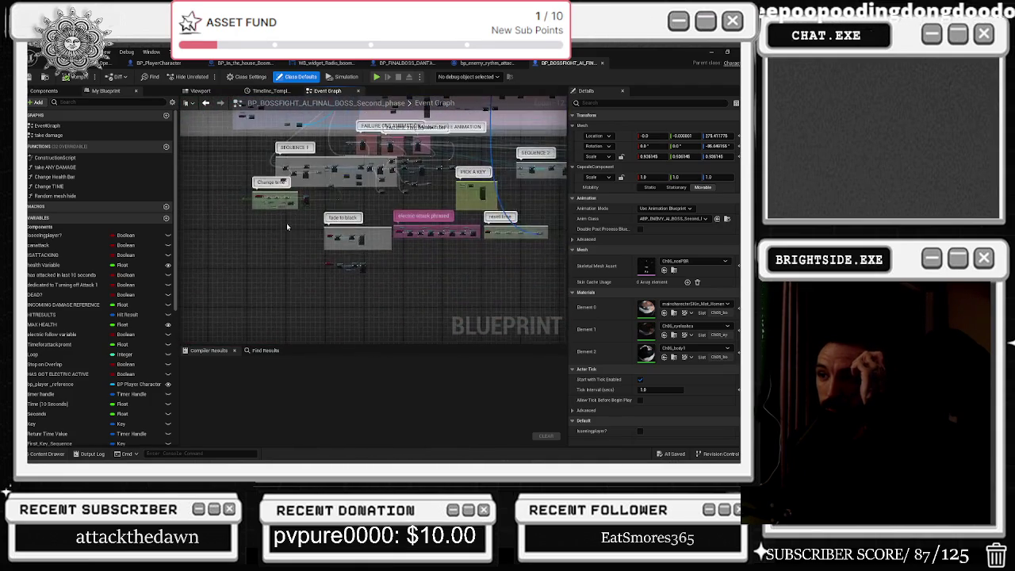
scroll(340, 215, up, 12)
drag(272, 185, 549, 221)
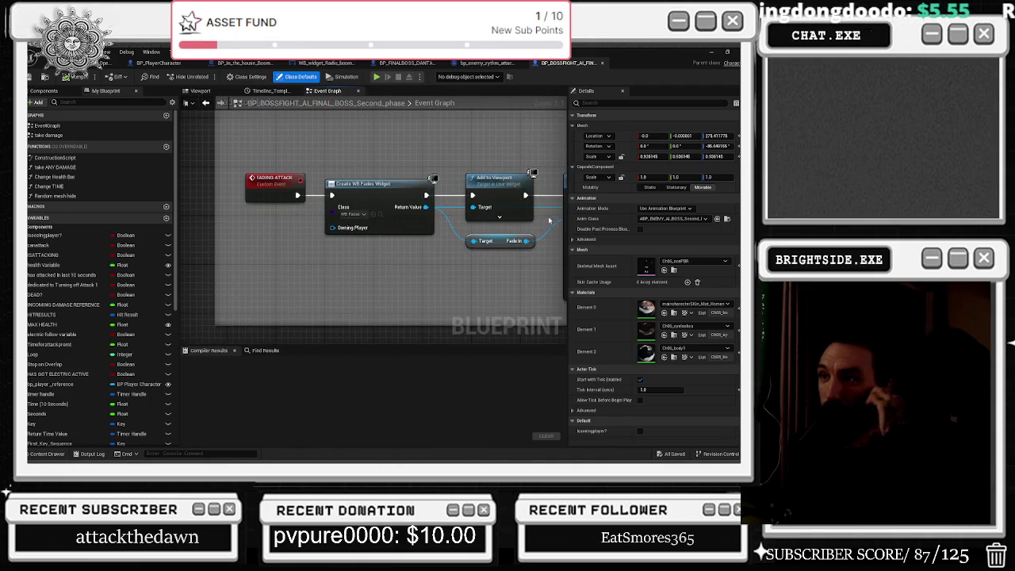
scroll(384, 301, down, 5)
mouse_move(400, 171)
mouse_down()
mouse_move(280, 191)
mouse_move(240, 284)
mouse_move(135, 301)
mouse_up()
mouse_move(555, 174)
mouse_down()
mouse_move(393, 174)
mouse_move(366, 287)
mouse_up()
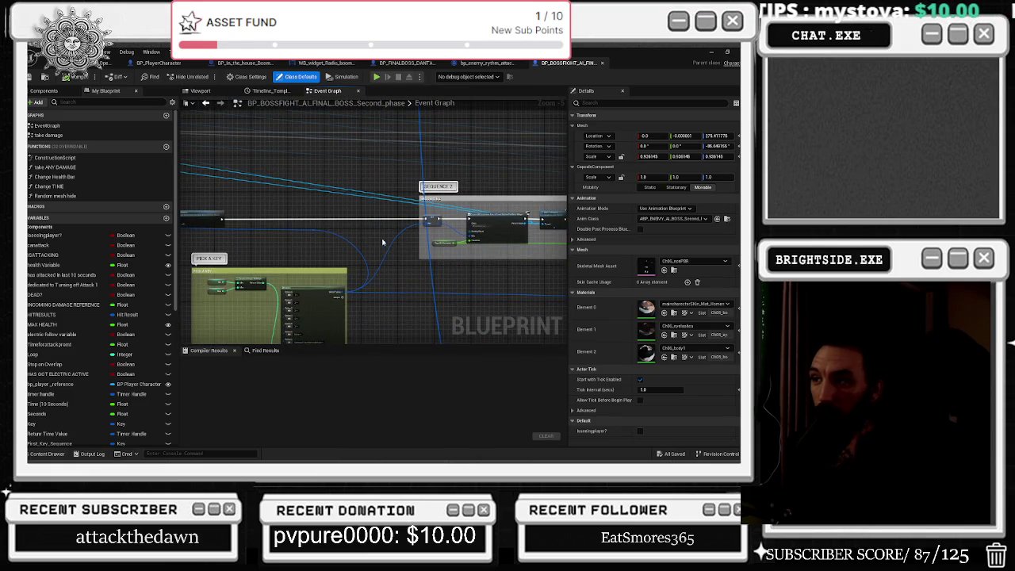
scroll(383, 242, down, 7)
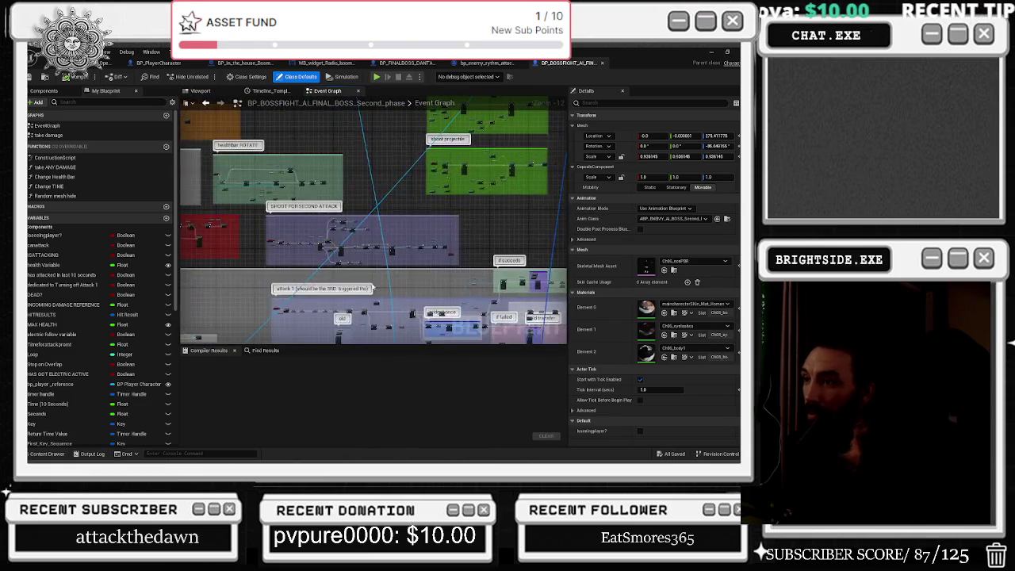
mouse_move(350, 206)
mouse_down()
mouse_move(329, 258)
mouse_move(359, 198)
mouse_move(456, 199)
mouse_move(322, 172)
mouse_move(329, 103)
mouse_move(289, 123)
mouse_move(194, 20)
mouse_move(187, 36)
mouse_move(281, 148)
mouse_move(175, 82)
mouse_move(123, 0)
mouse_up()
drag(373, 222, 361, 215)
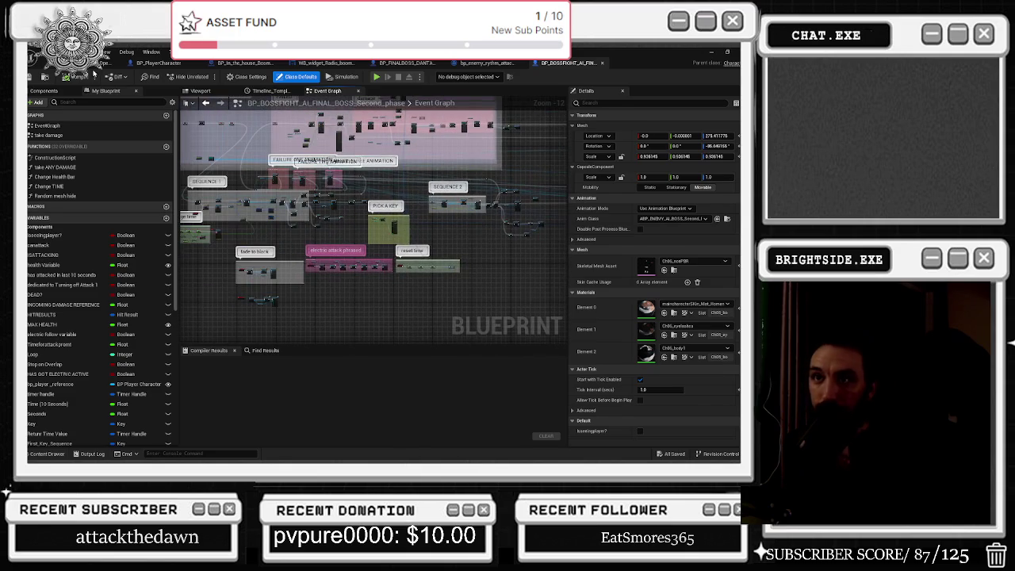
click(92, 70)
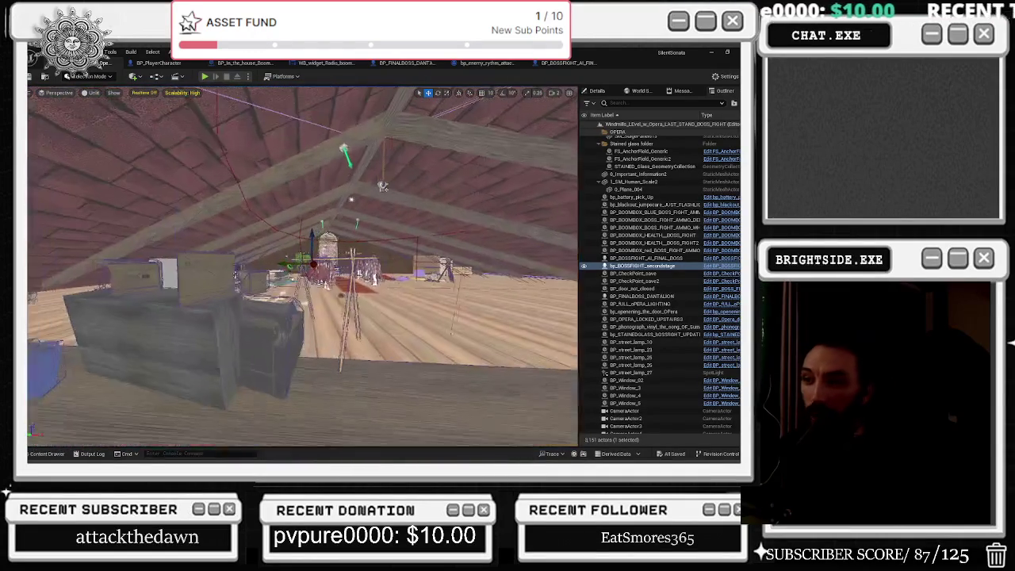
Search the Content Drawer for 'bp_bullet' and open the bp_BULLET blueprint's Event Graph
click(50, 454)
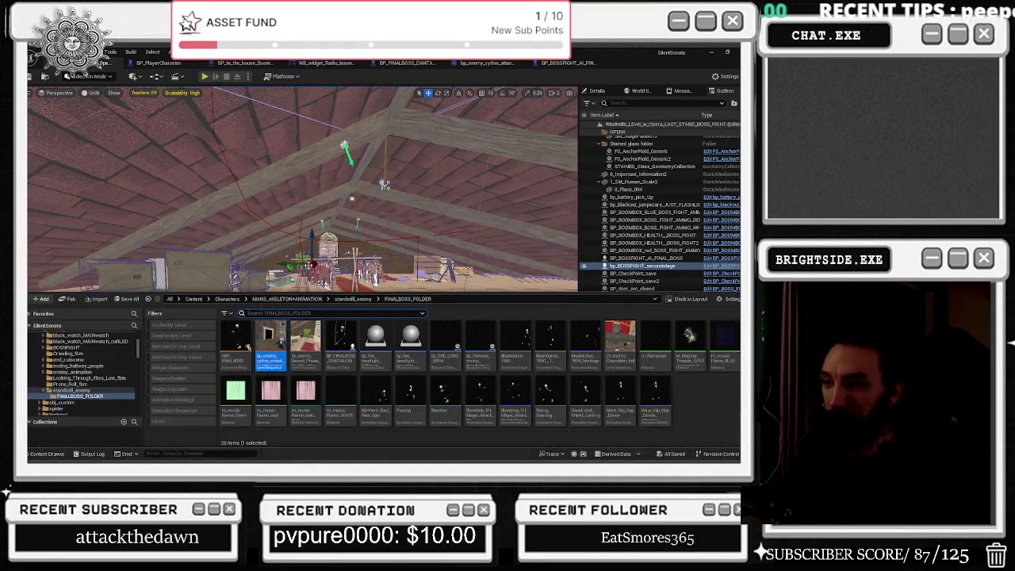
text(bp_bullet)
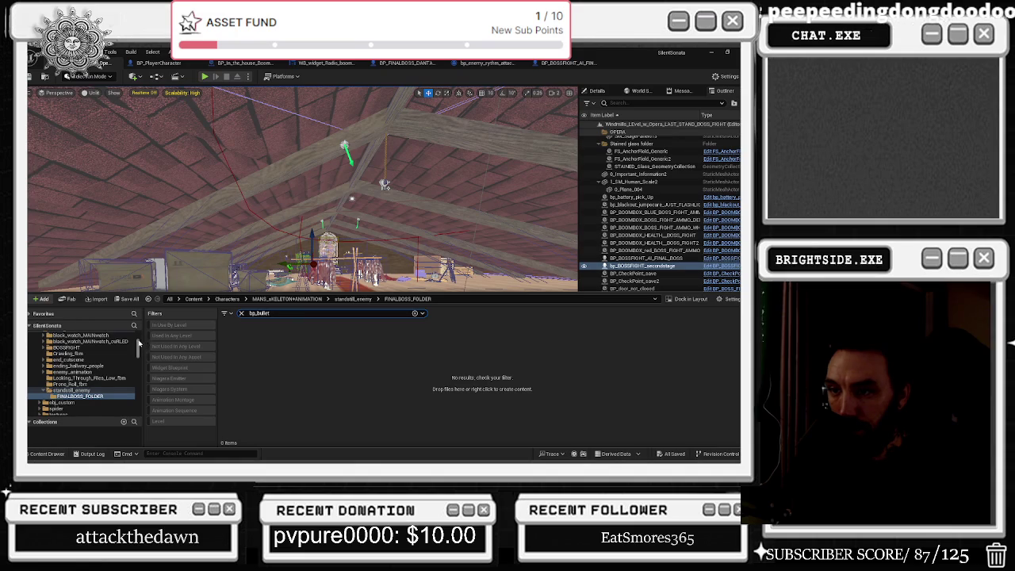
drag(139, 343, 93, 325)
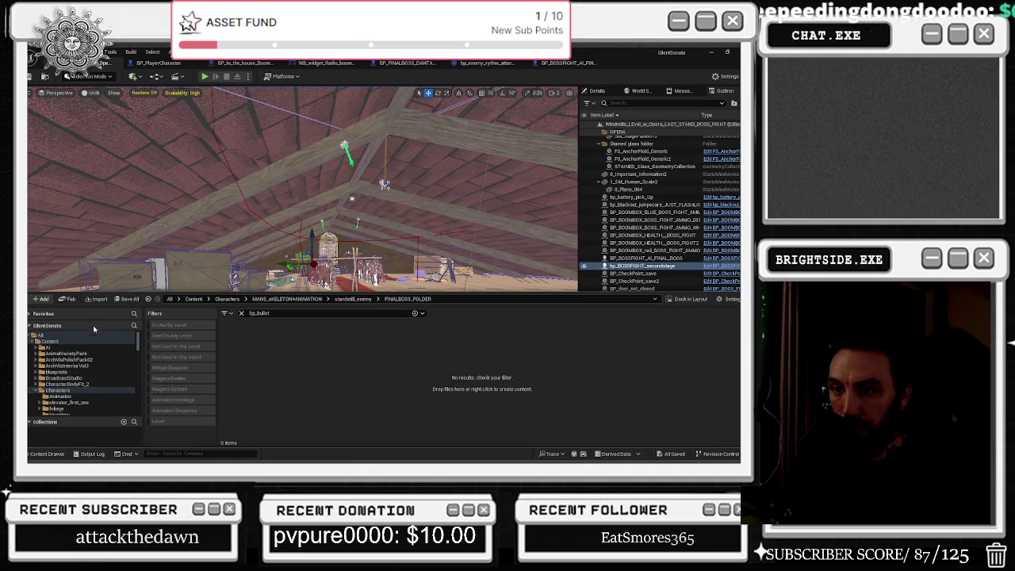
double_click(246, 349)
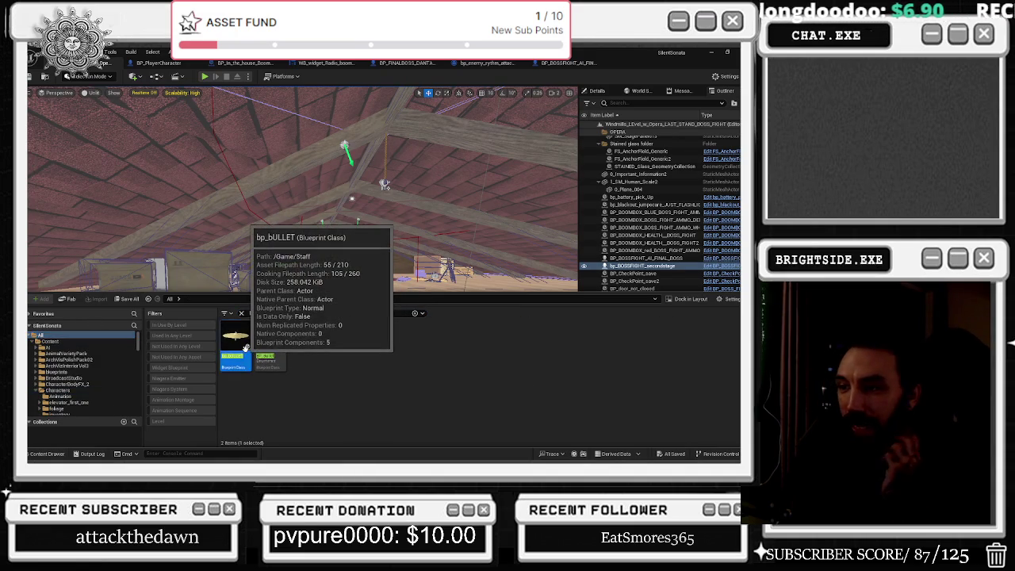
scroll(406, 233, down, 7)
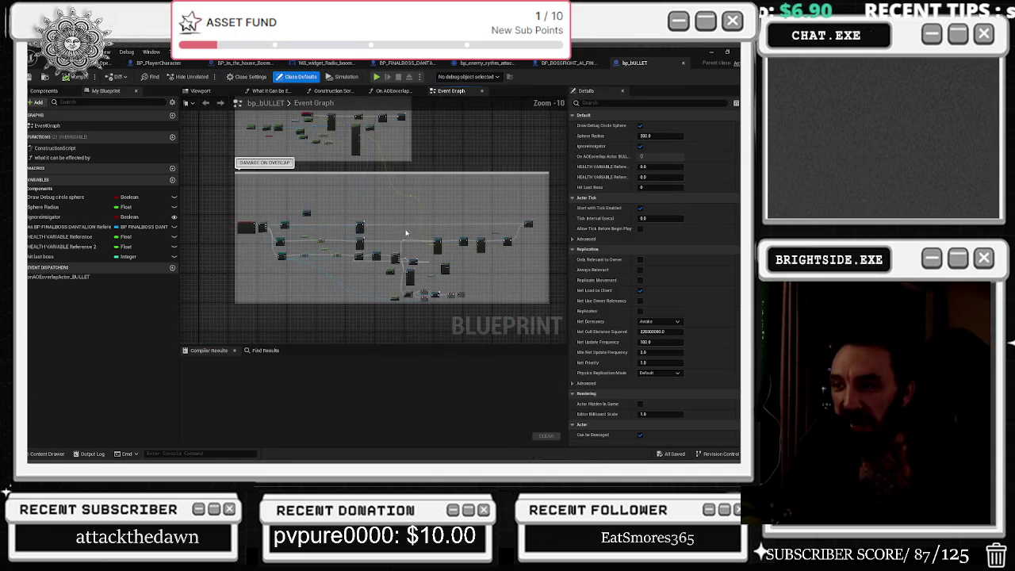
scroll(291, 242, up, 10)
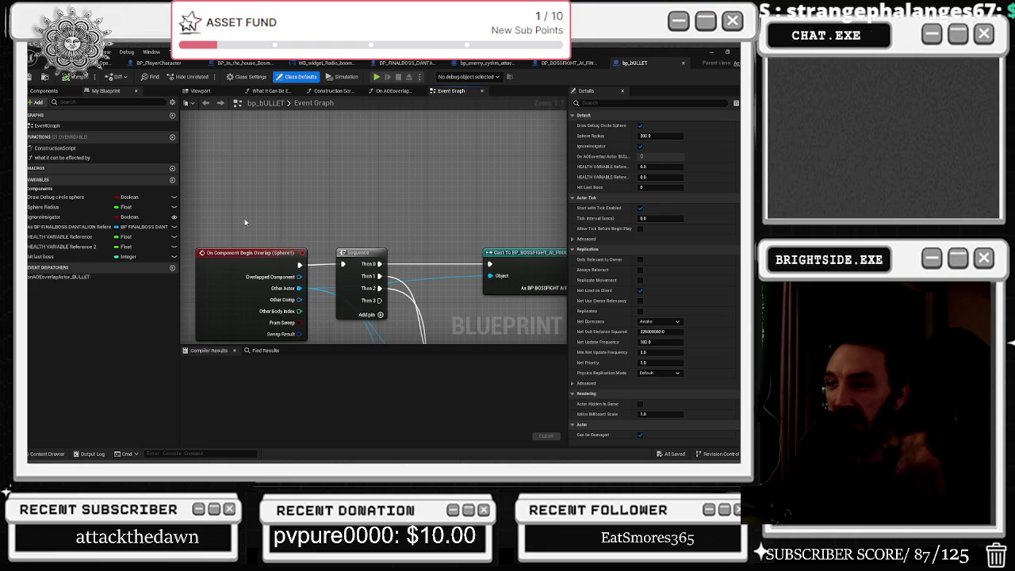
drag(459, 182, 333, 175)
scroll(349, 182, down, 4)
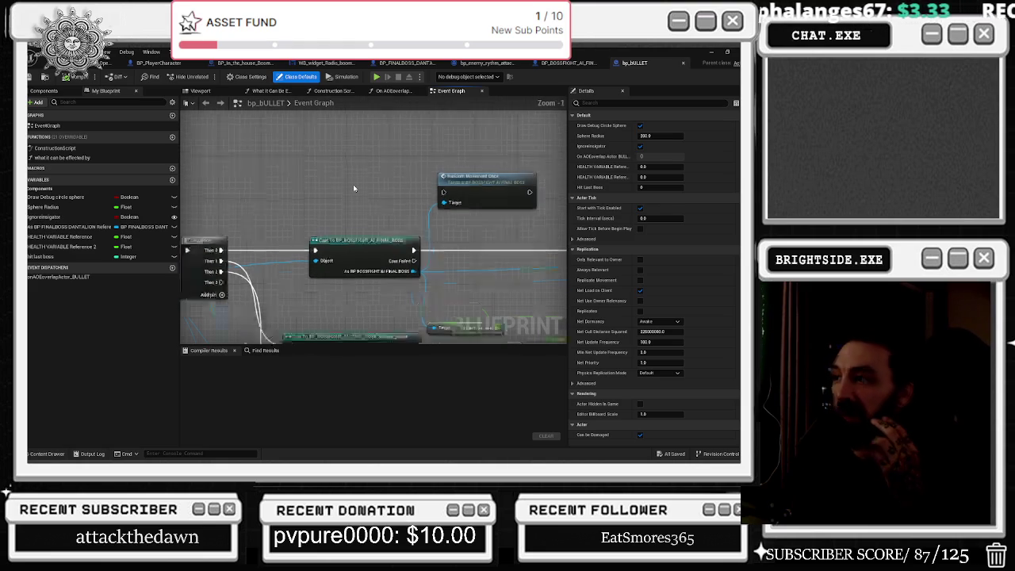
scroll(445, 238, up, 5)
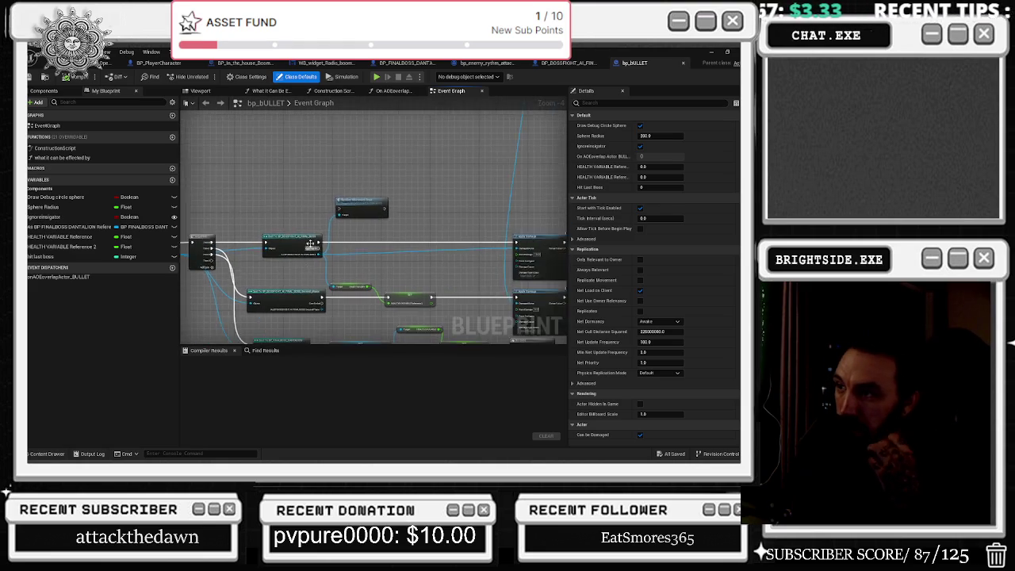
click(457, 240)
mouse_move(457, 240)
mouse_down()
mouse_move(417, 208)
mouse_move(437, 238)
mouse_move(449, 195)
mouse_move(322, 212)
mouse_up()
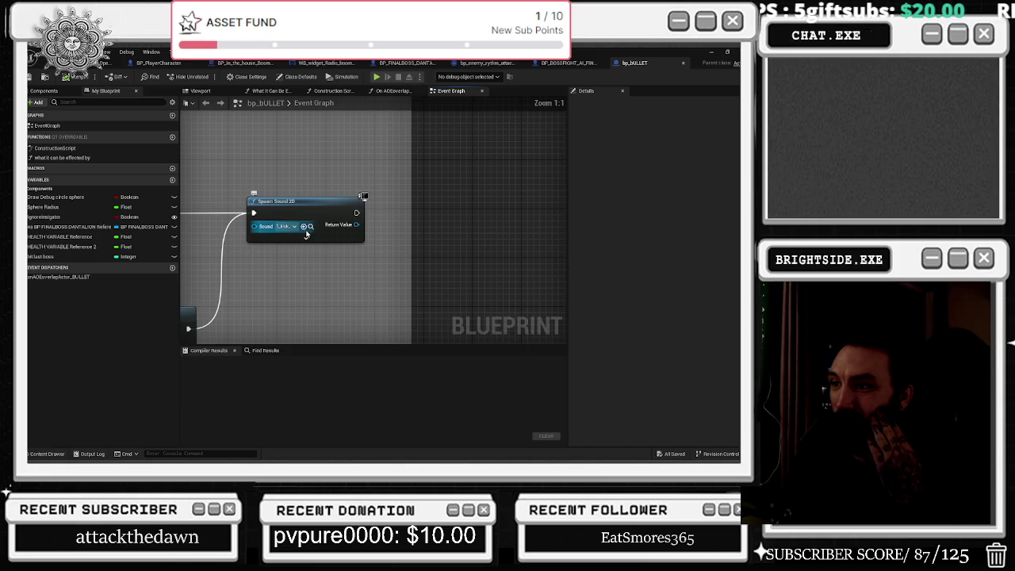
click(311, 226)
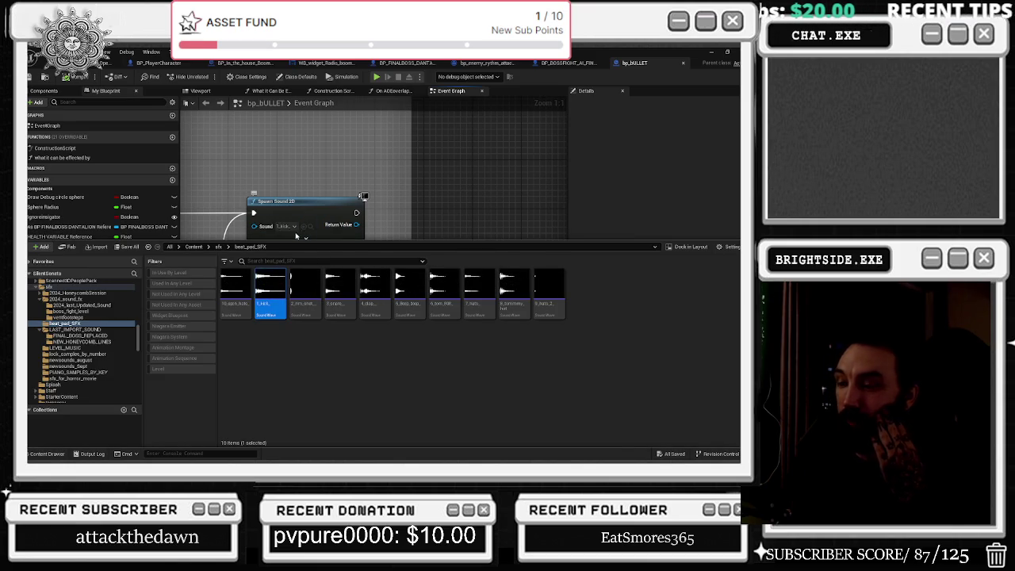
Search the Spawn Sound 2D sound list for 'hurt', assign boss_attack_2, and locate it in assets
click(289, 227)
text(hurt)
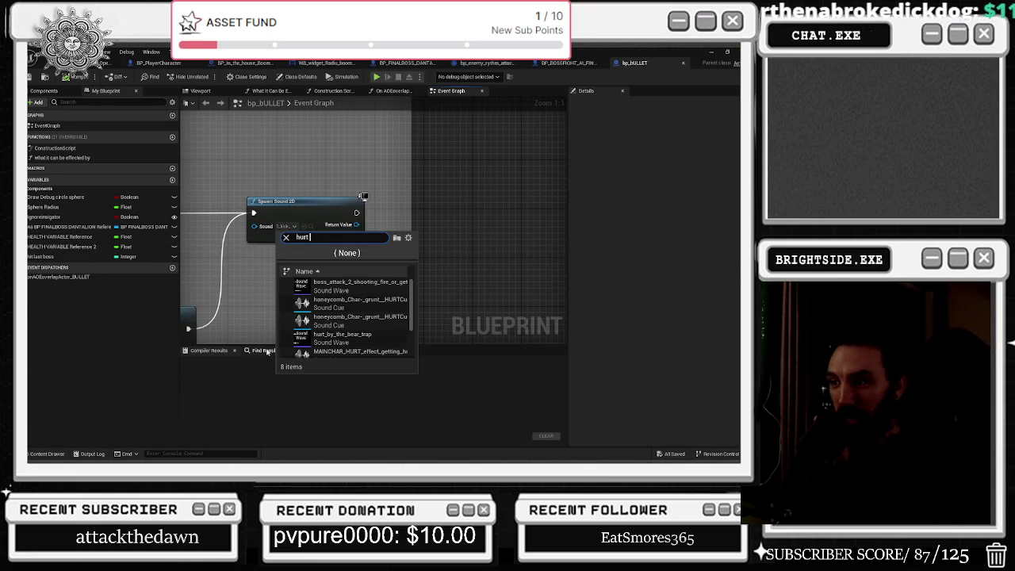
scroll(365, 317, down, 3)
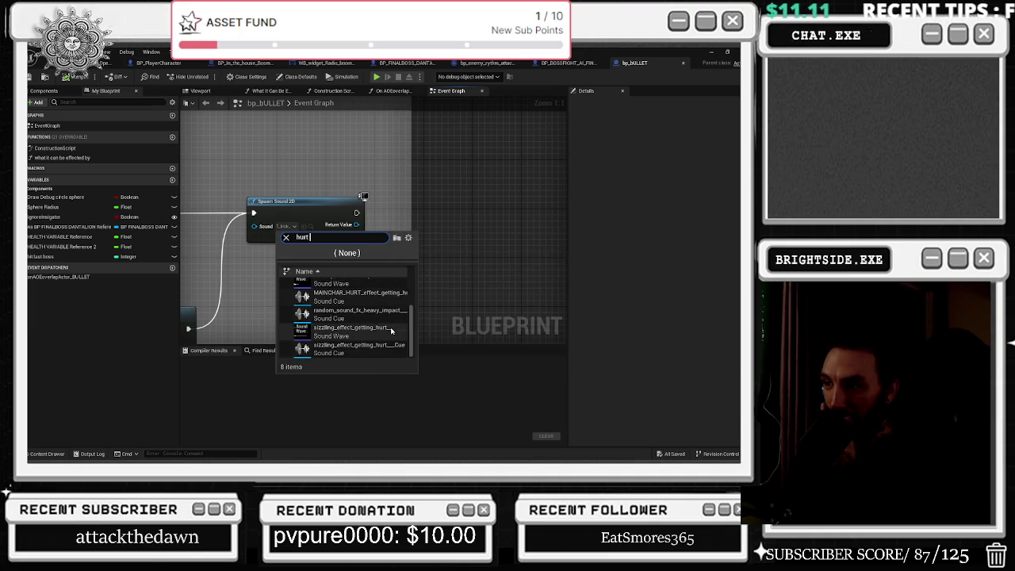
scroll(381, 317, up, 2)
scroll(379, 309, up, 2)
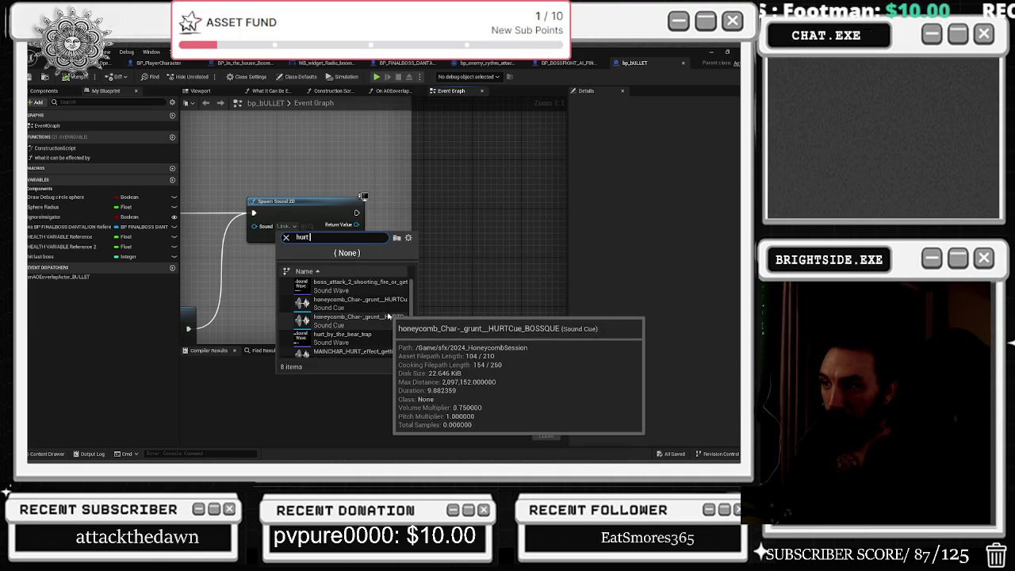
scroll(382, 295, down, 1)
scroll(381, 294, up, 1)
click(345, 289)
click(313, 234)
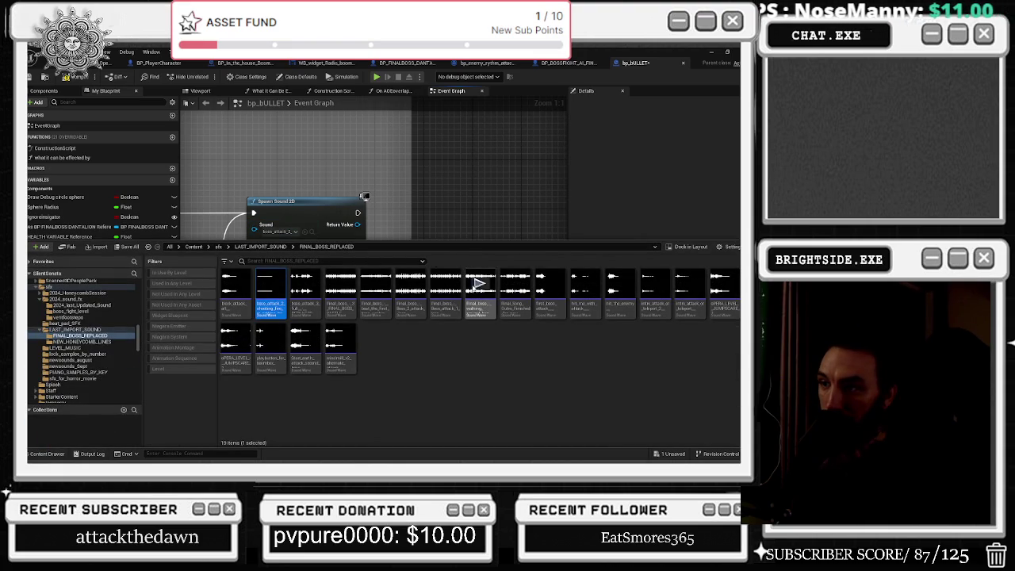
Audition boss sounds in FINAL_BOSS_REPLACED and assign hit_the_enemy to the Spawn Sound 2D node
mouse_move(244, 289)
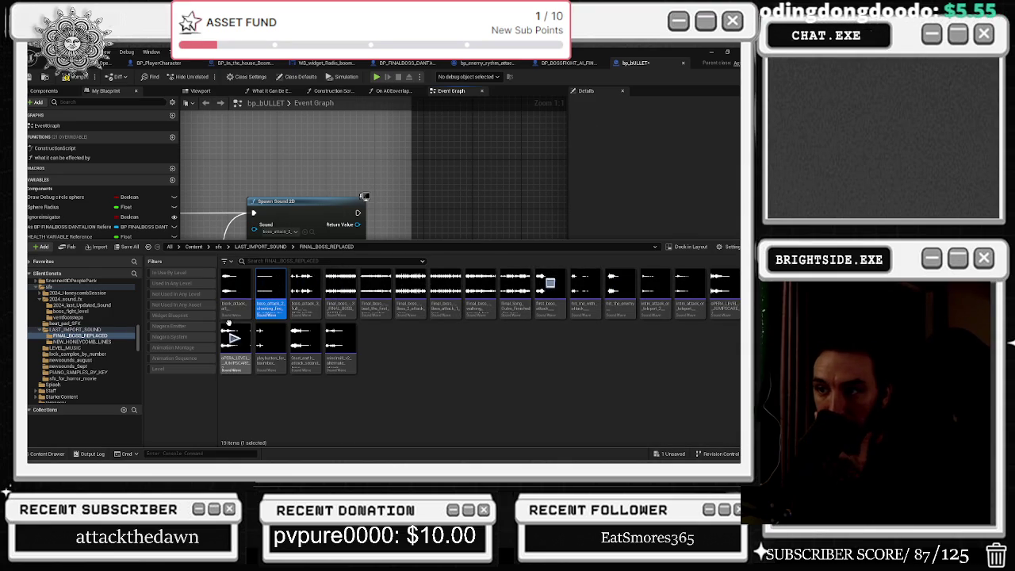
click(586, 283)
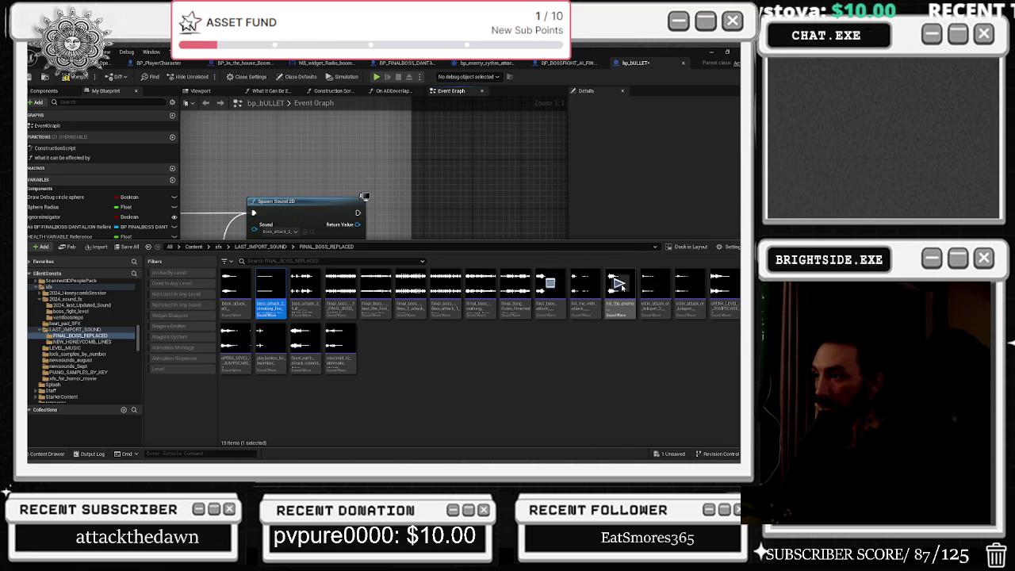
click(551, 283)
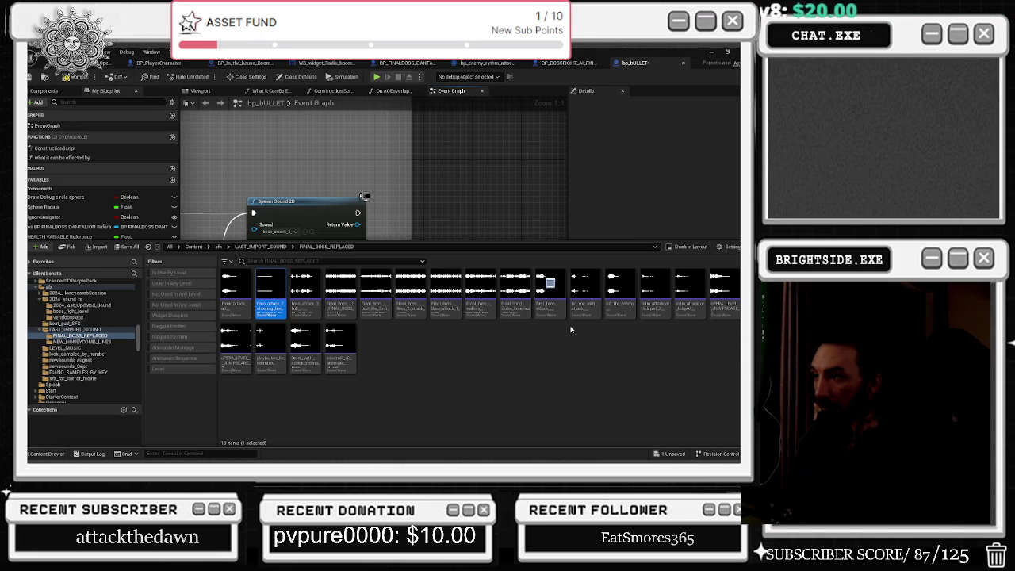
click(624, 311)
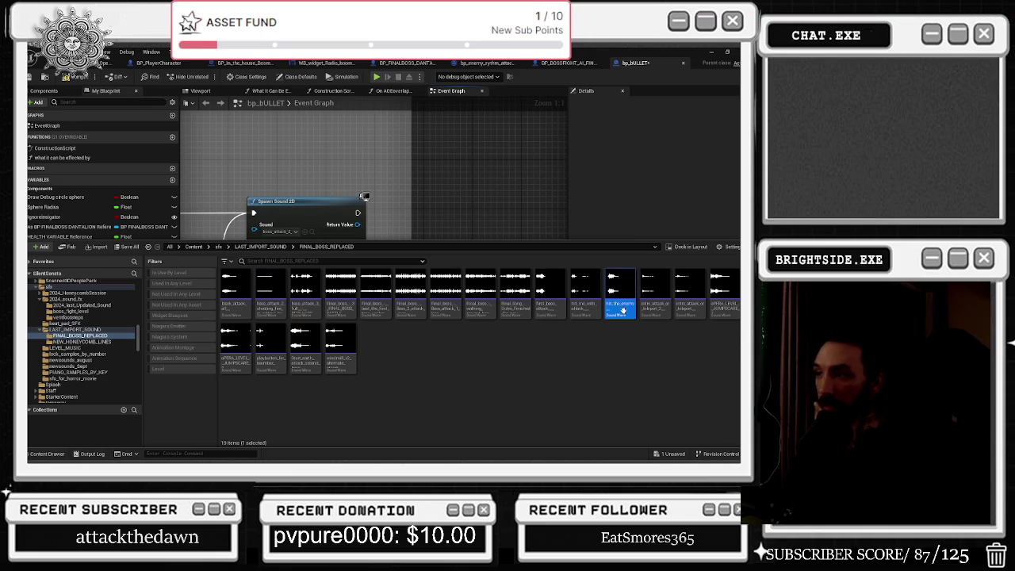
click(305, 233)
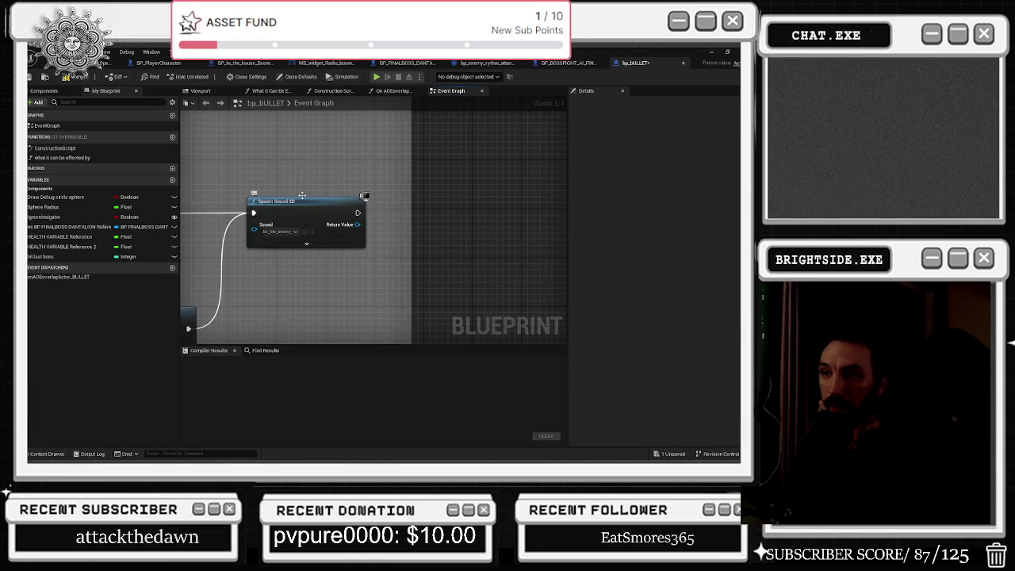
click(306, 243)
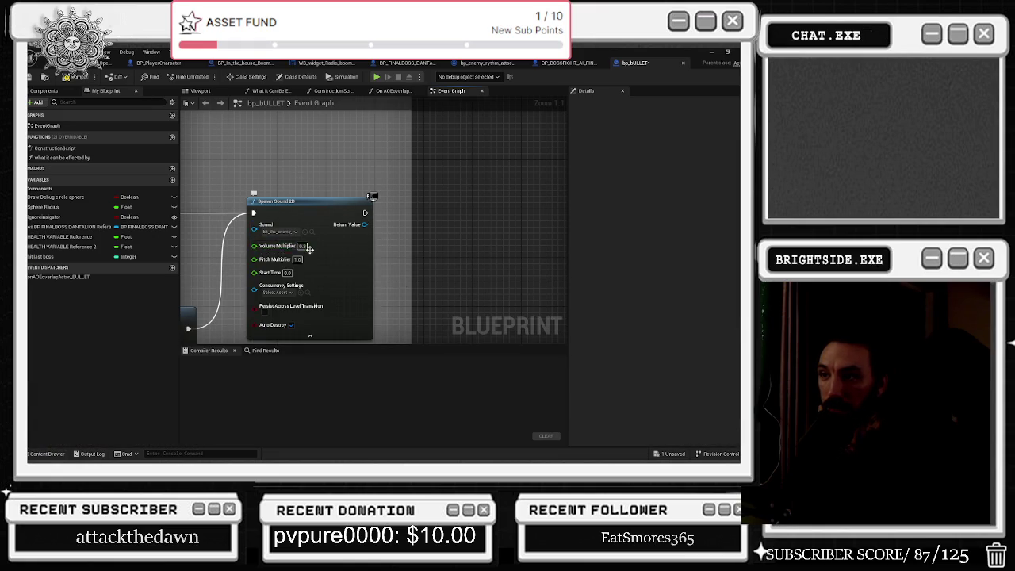
Set the Spawn Sound 2D volume multiplier to 0.15, compile both blueprints, and save everything
text(0.15)
key(Return)
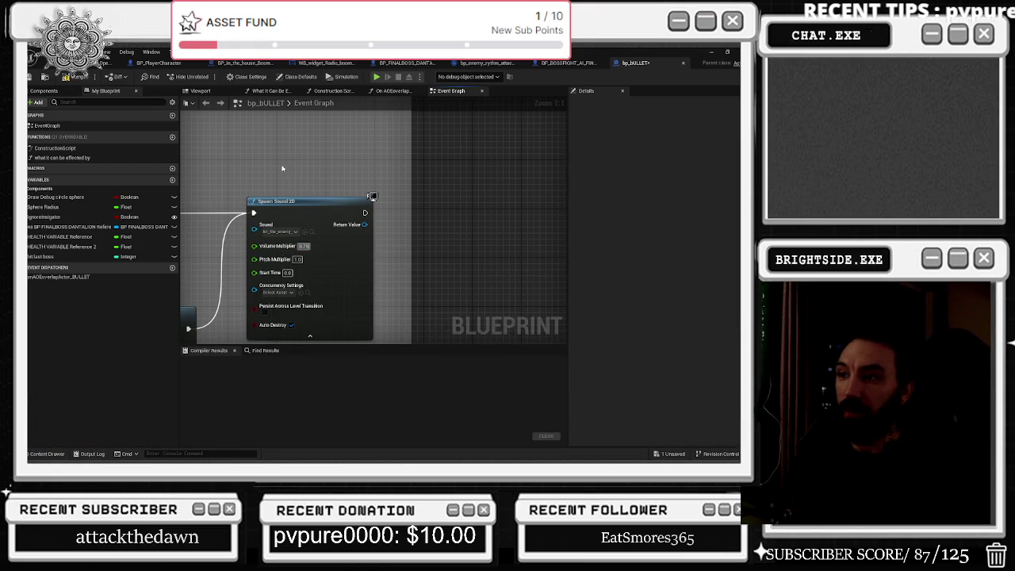
click(75, 77)
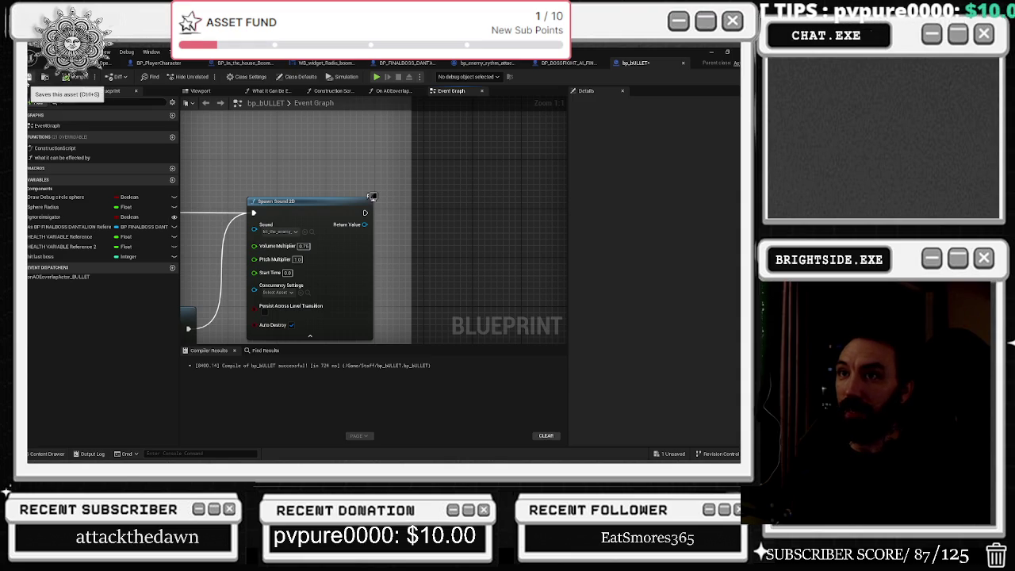
click(555, 63)
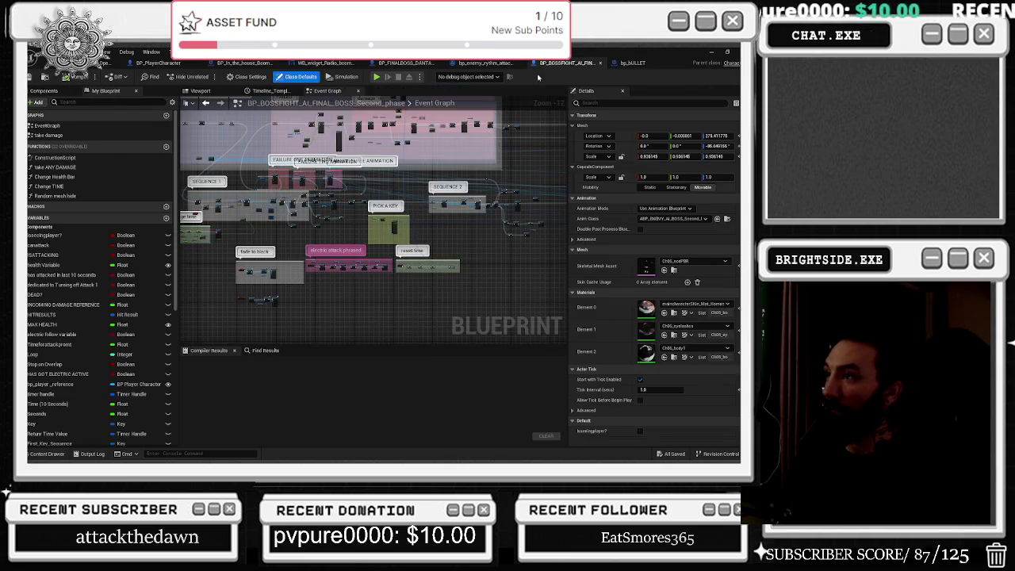
click(75, 77)
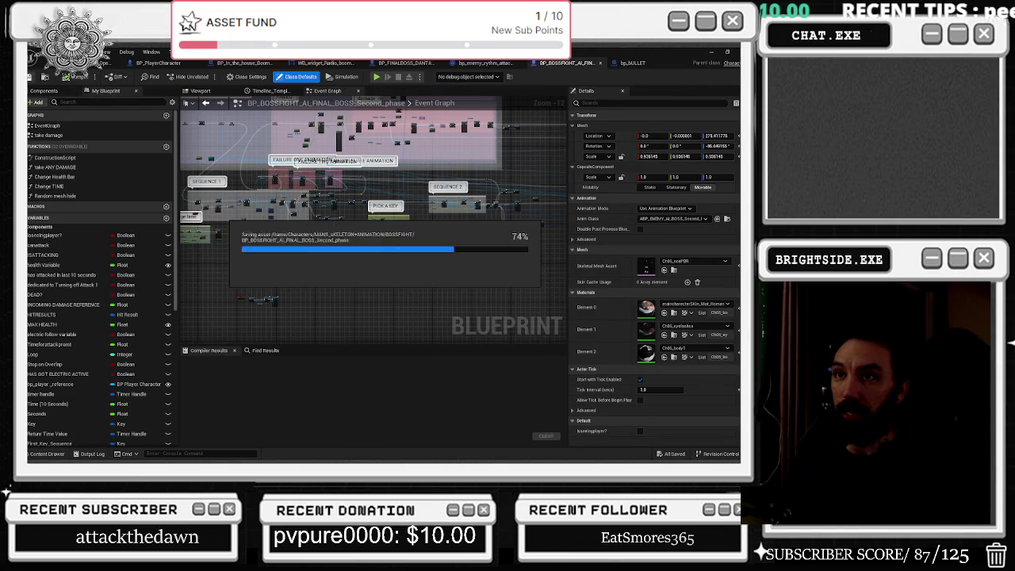
click(87, 63)
key(ctrl+s)
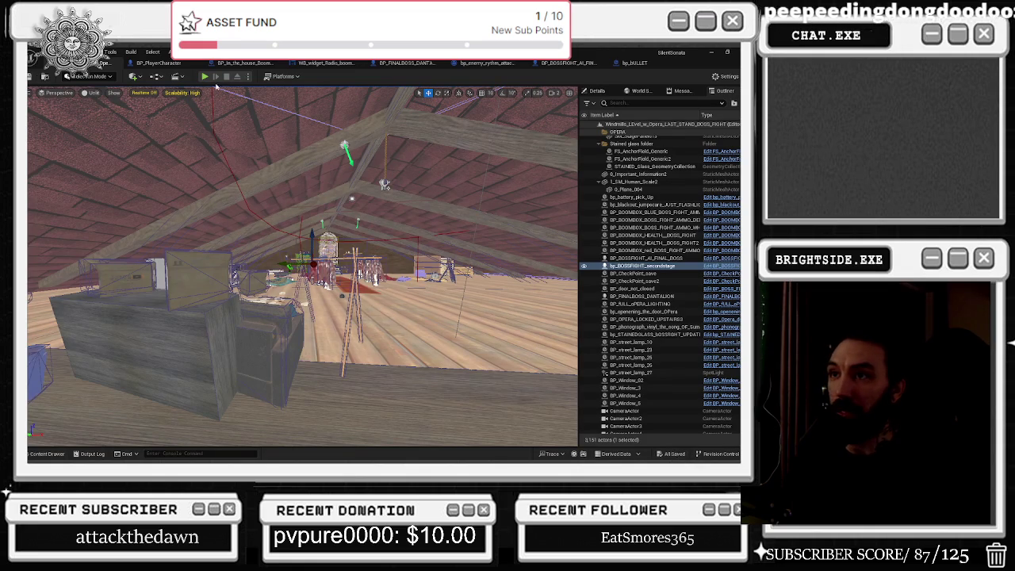
Start a playtest with Alt+P and walk through the doorway, down the aisle onto the gramophone stage
key(alt+p)
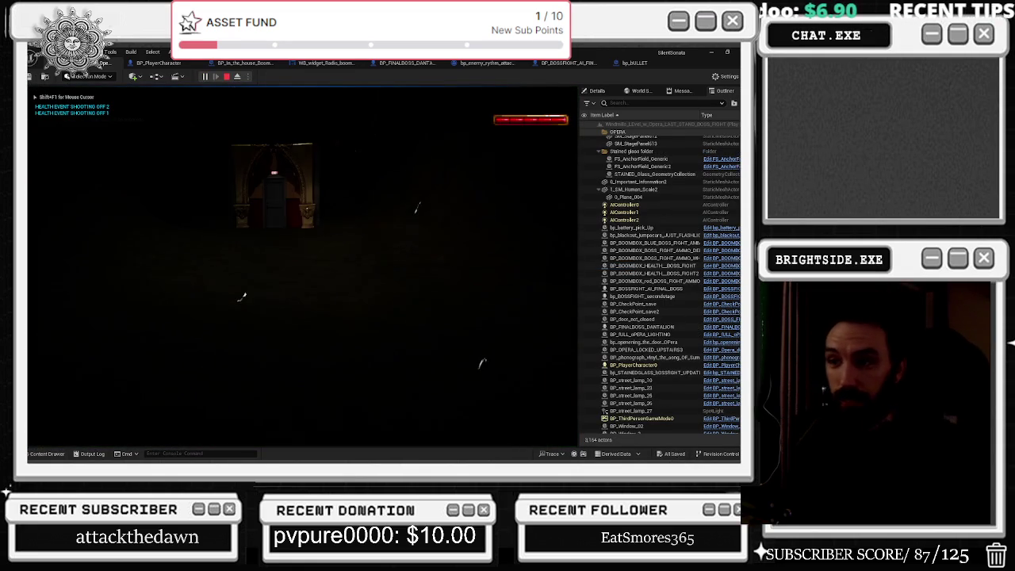
key(w)
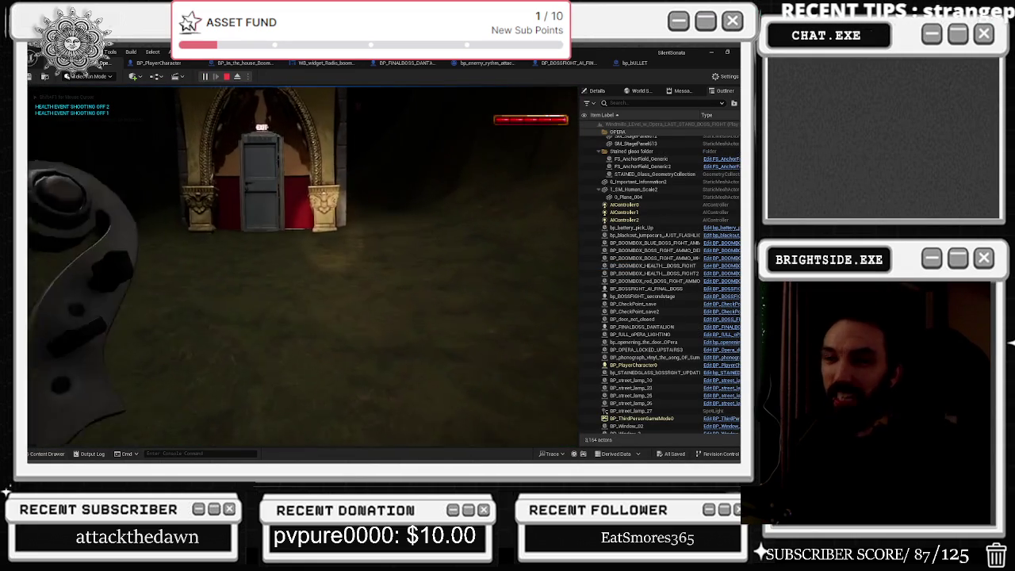
key(w)
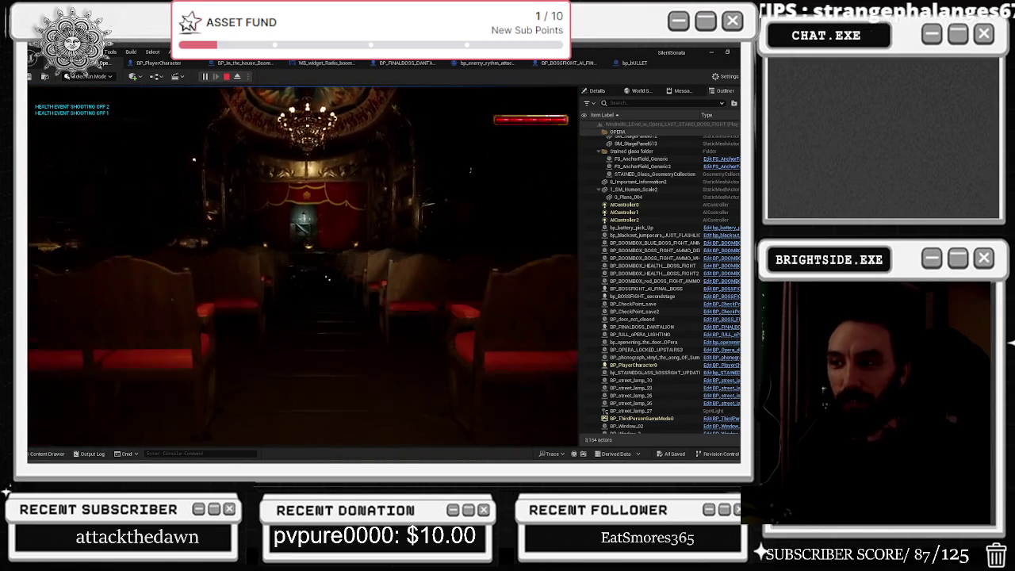
key(w)
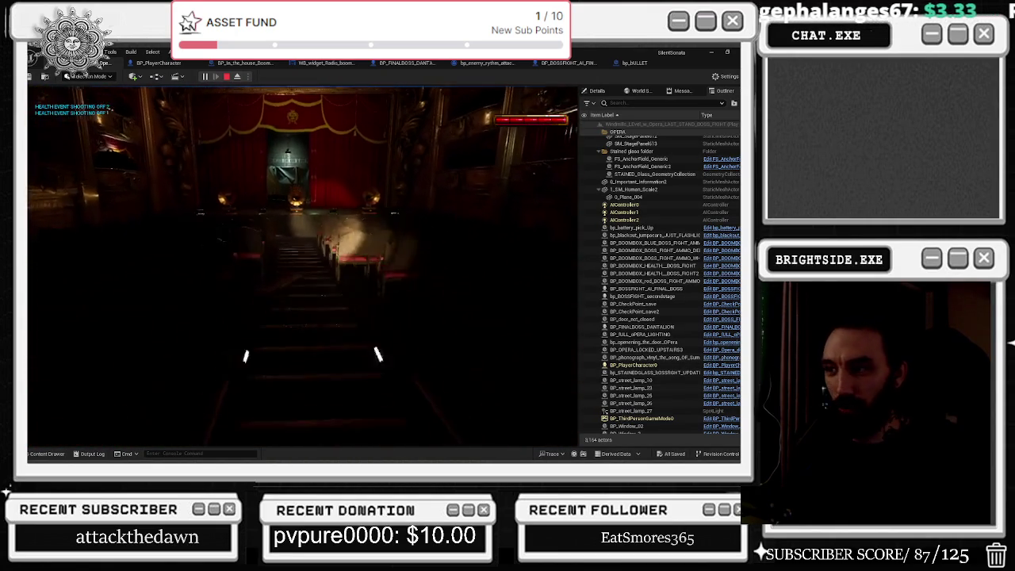
key(w)
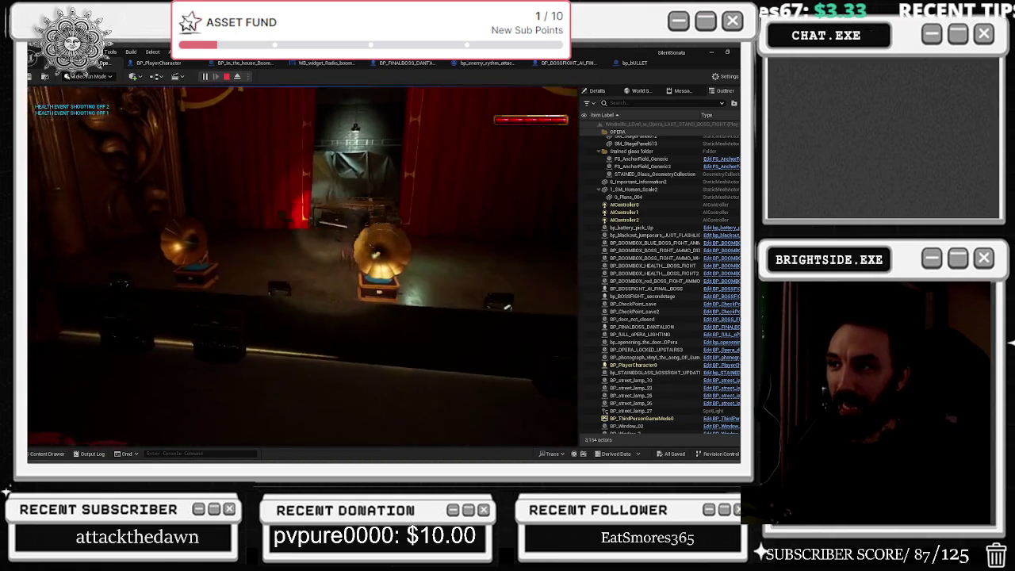
key(w)
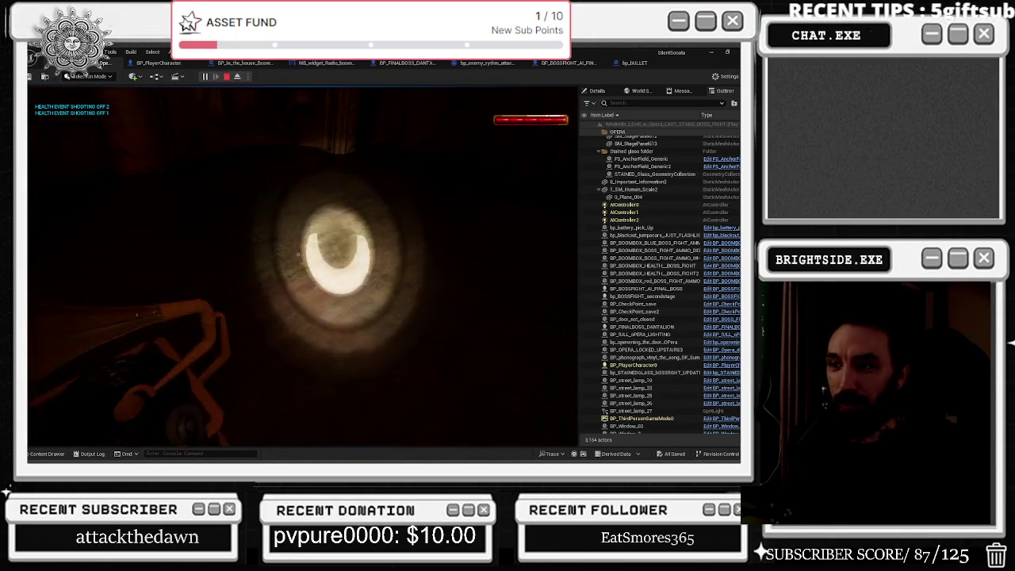
key(w)
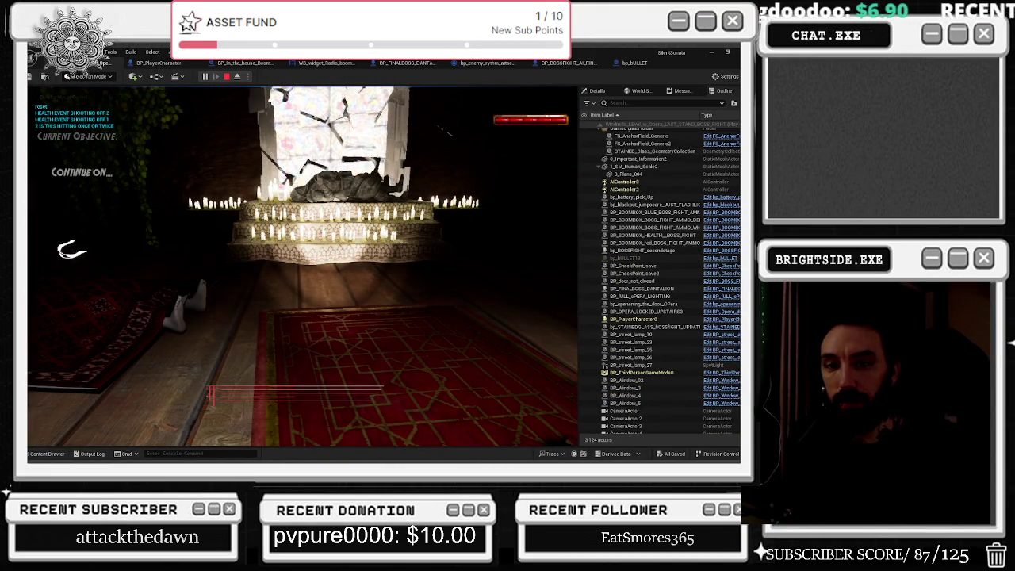
Capture the game camera and play on through the boss's descent into the chained wooden room
click(139, 241)
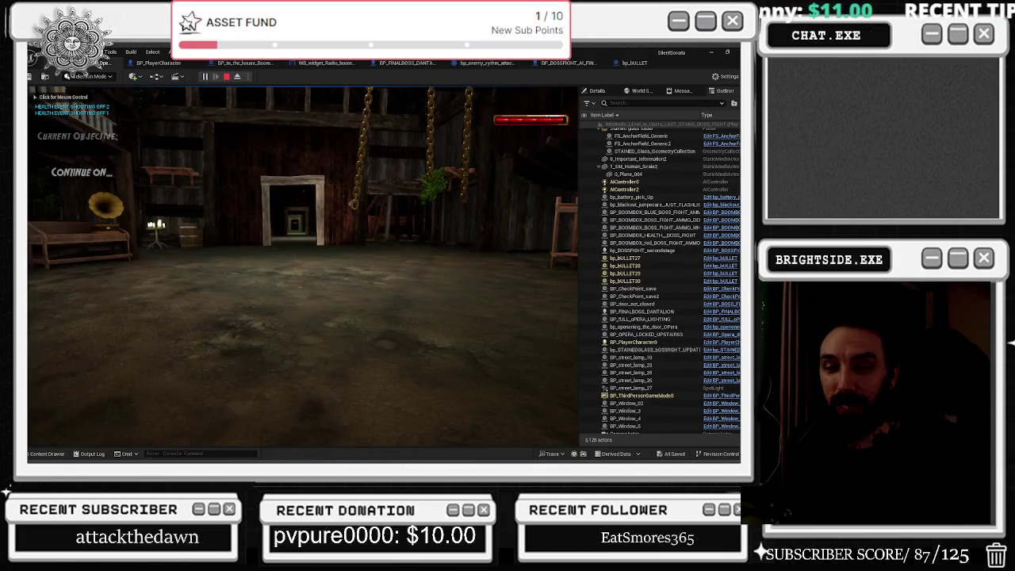
Walk toward the gramophone bench, save the game from the pause menu, and stop the playtest
click(302, 266)
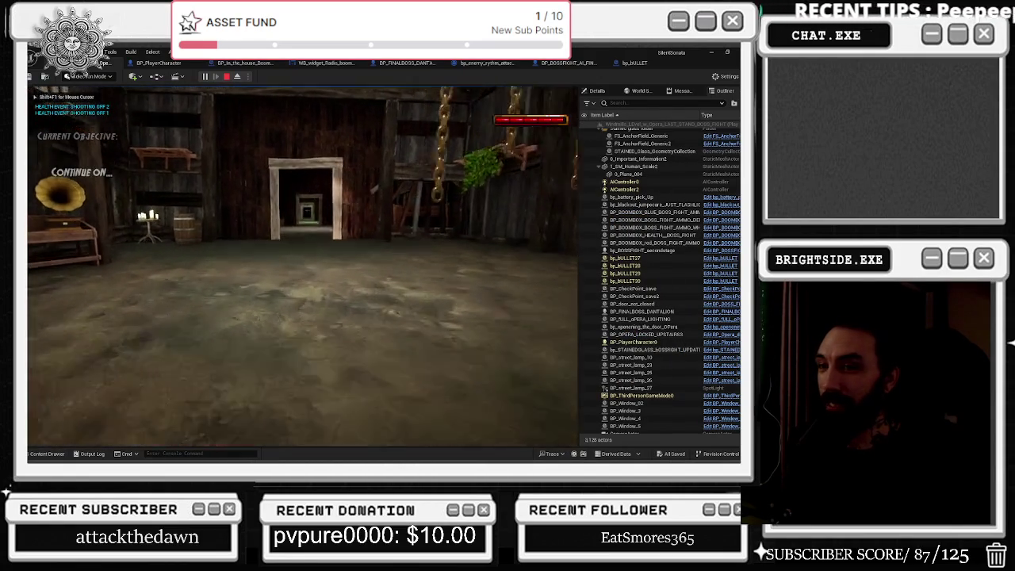
key(w)
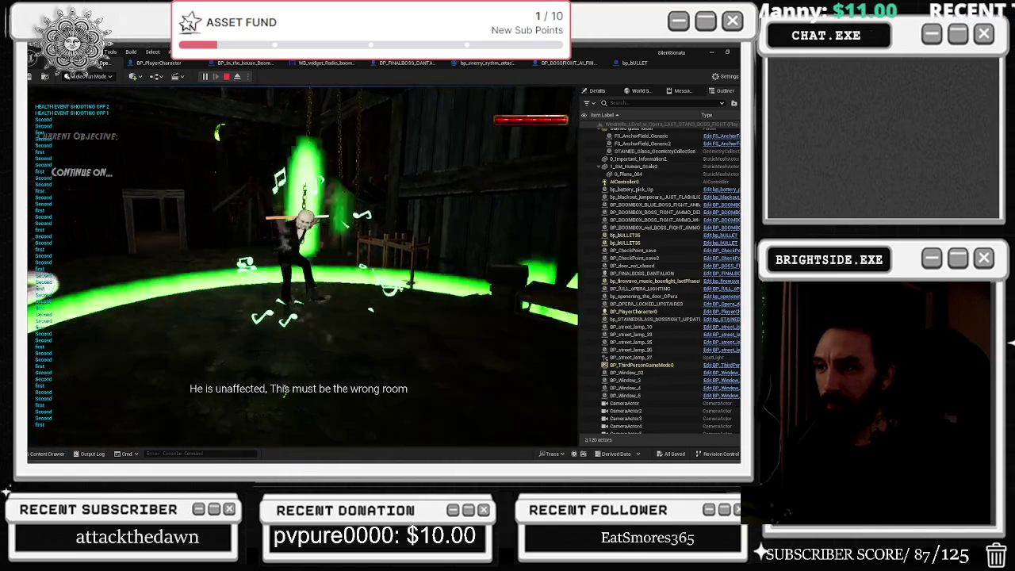
key(Escape)
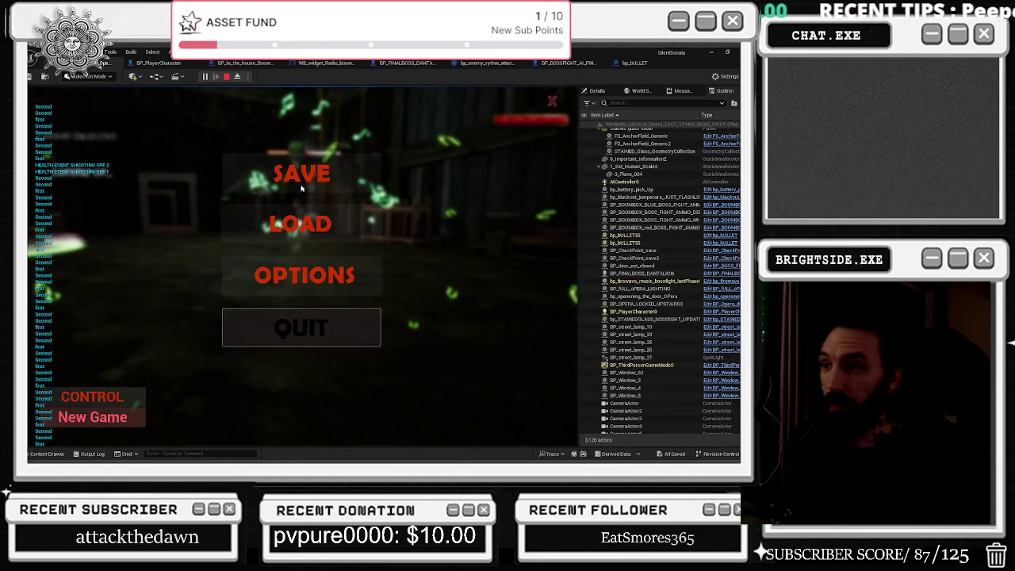
click(306, 173)
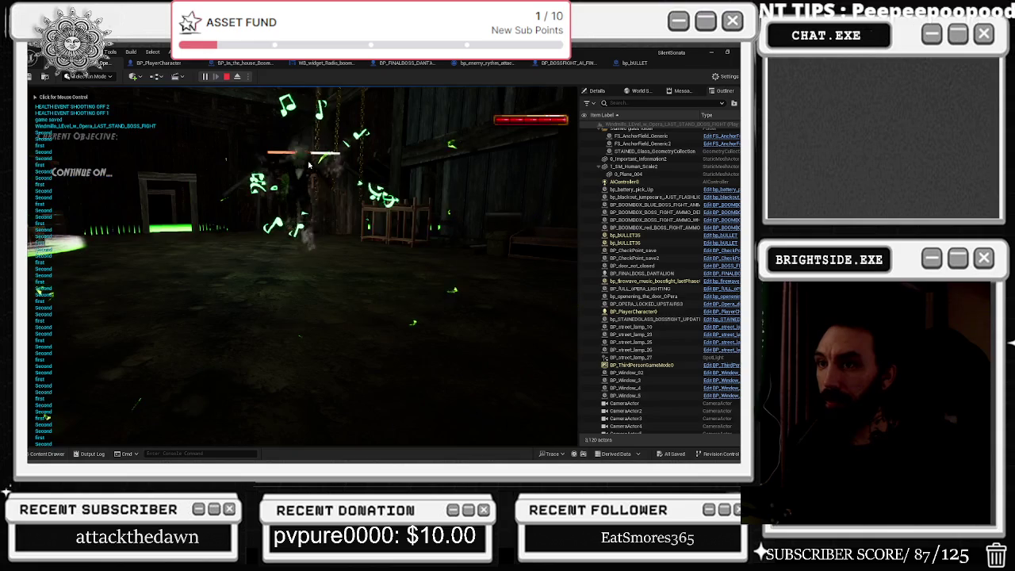
key(Escape)
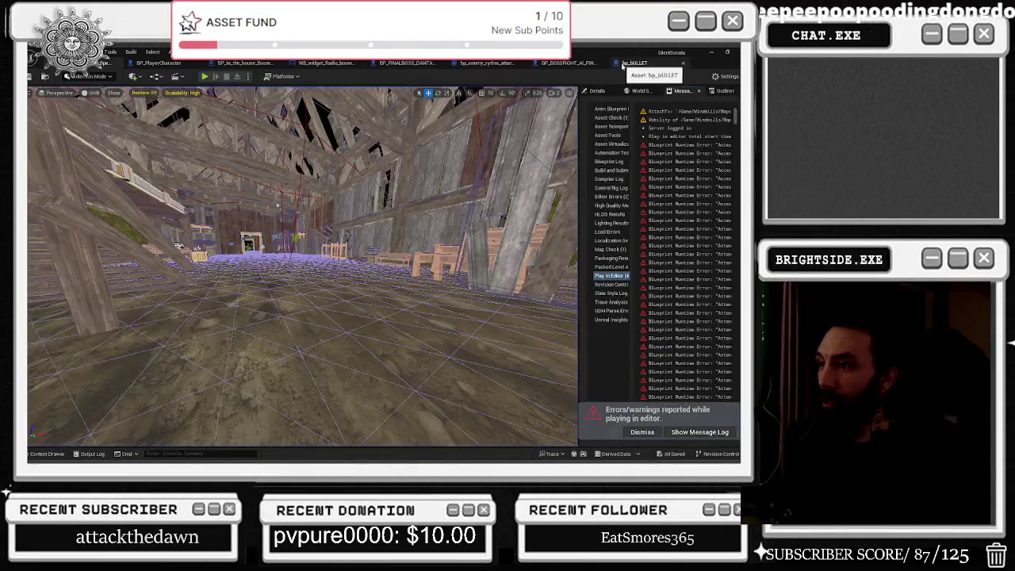
Set the rhythm-attack director's Play Sound 2D Volume Multiplier to 1.45, then start a new playtest
click(631, 63)
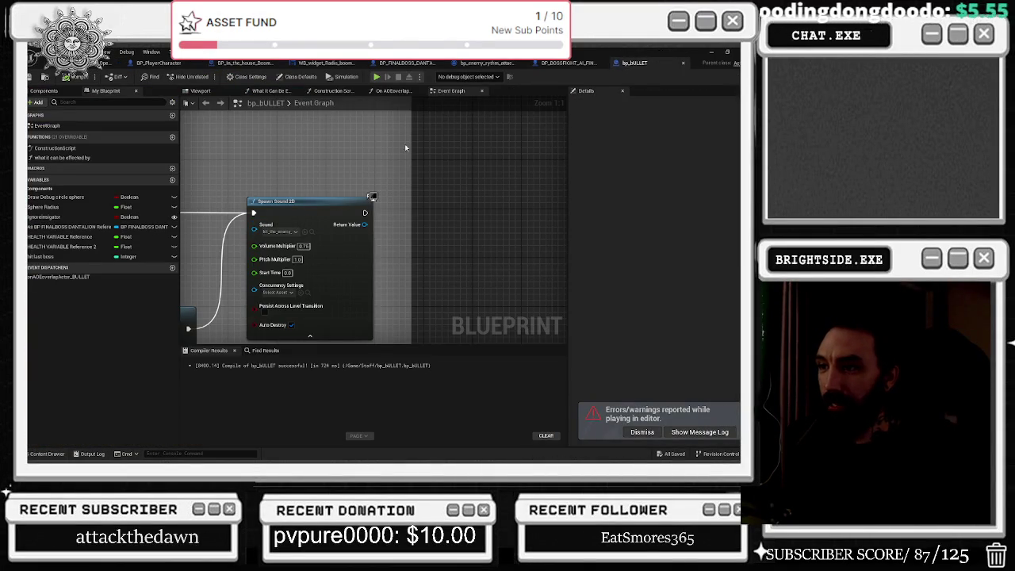
click(683, 64)
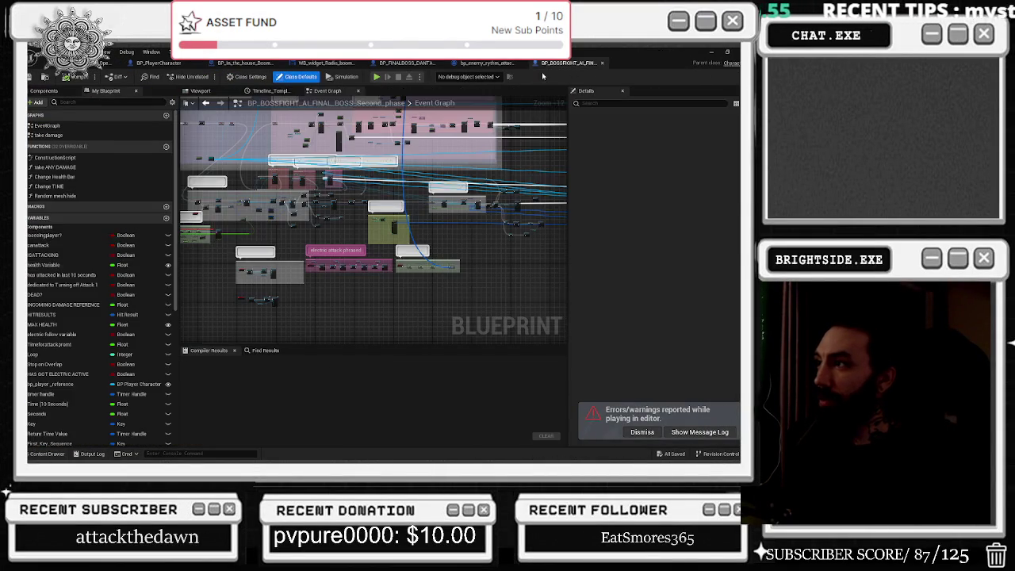
click(485, 64)
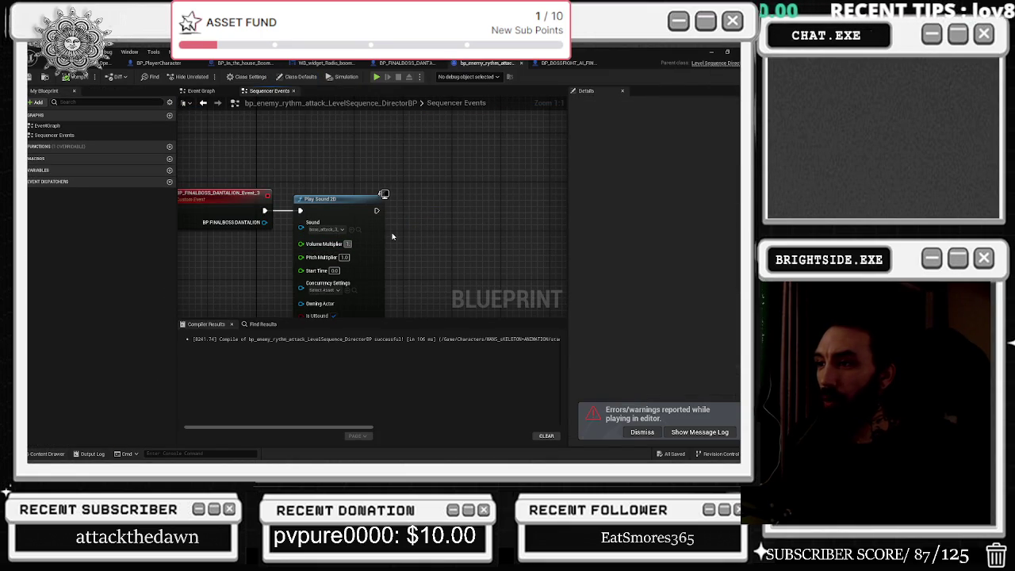
text(.45)
key(Return)
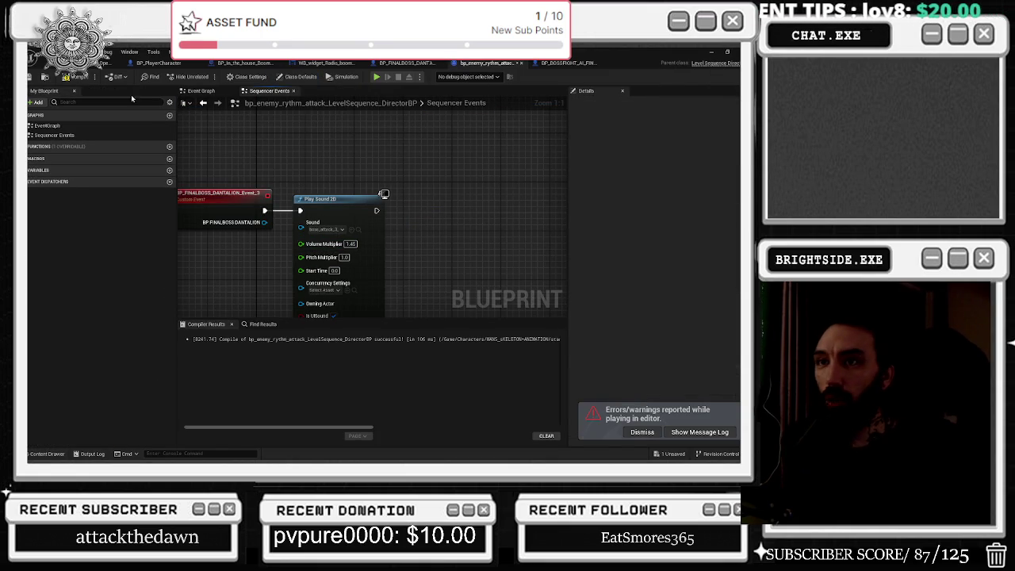
key(alt+p)
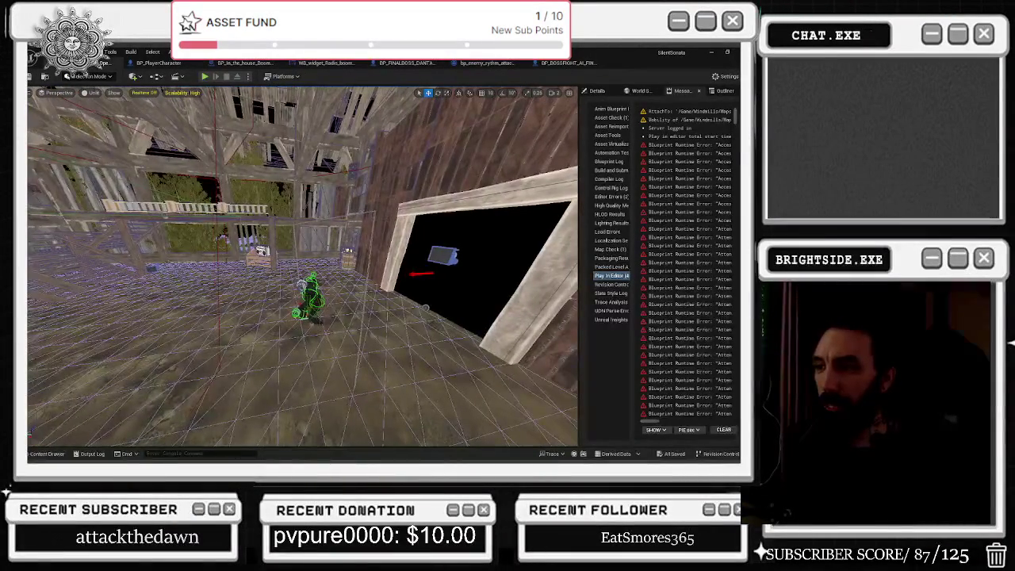
Stop the playtest, open the rhythm-attack level sequence, and inspect the event its key triggers
key(Escape)
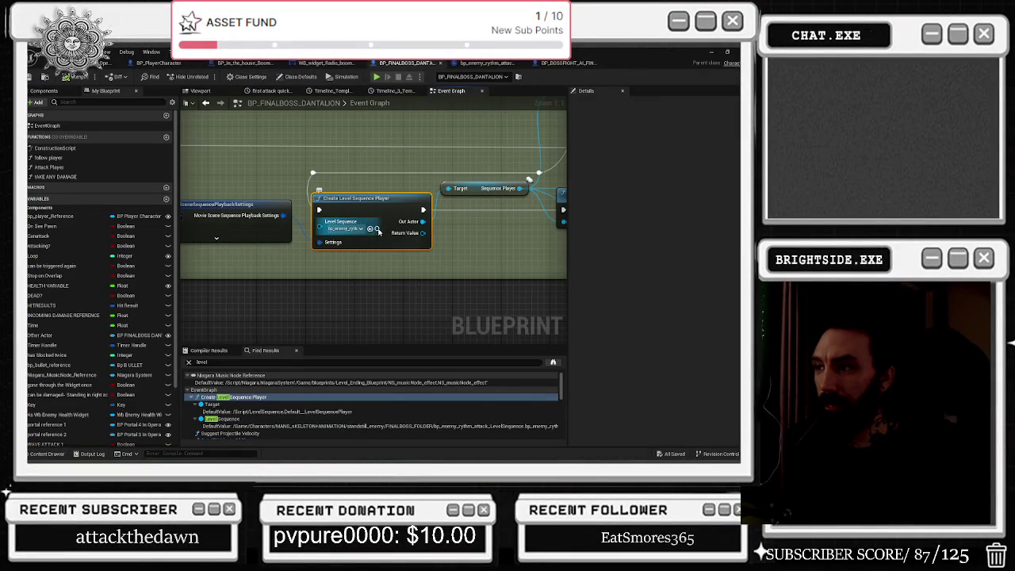
click(378, 229)
double_click(272, 306)
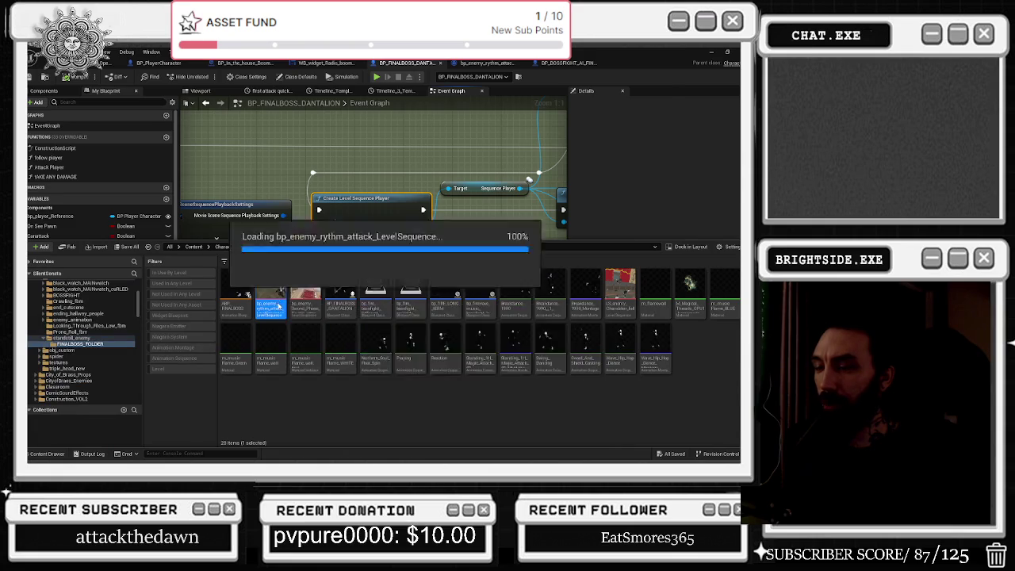
right_click(268, 401)
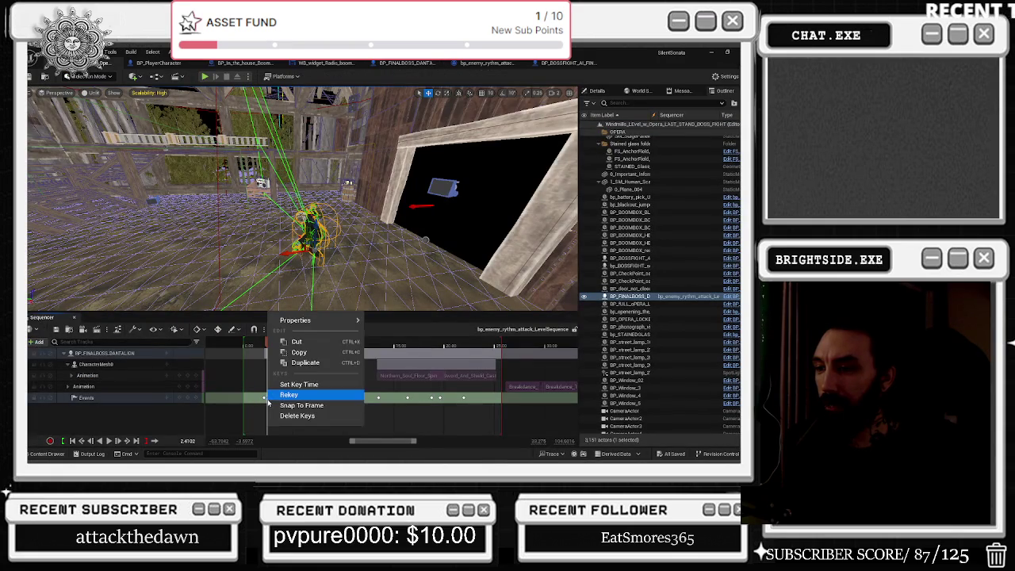
mouse_move(297, 321)
click(514, 351)
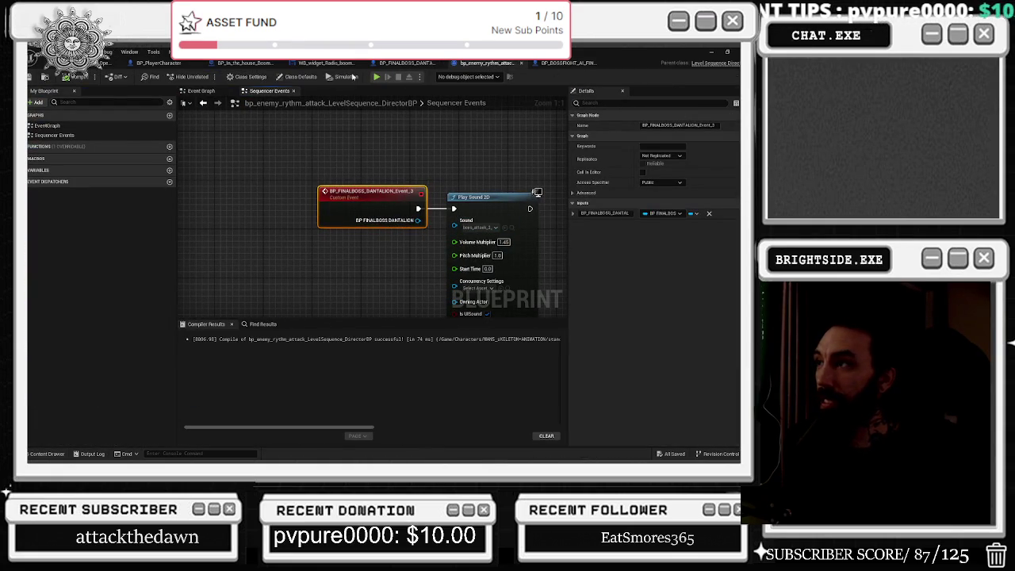
click(67, 65)
Shift the Events track key slightly later, save the level sequence, and start a playtest
scroll(256, 398, up, 3)
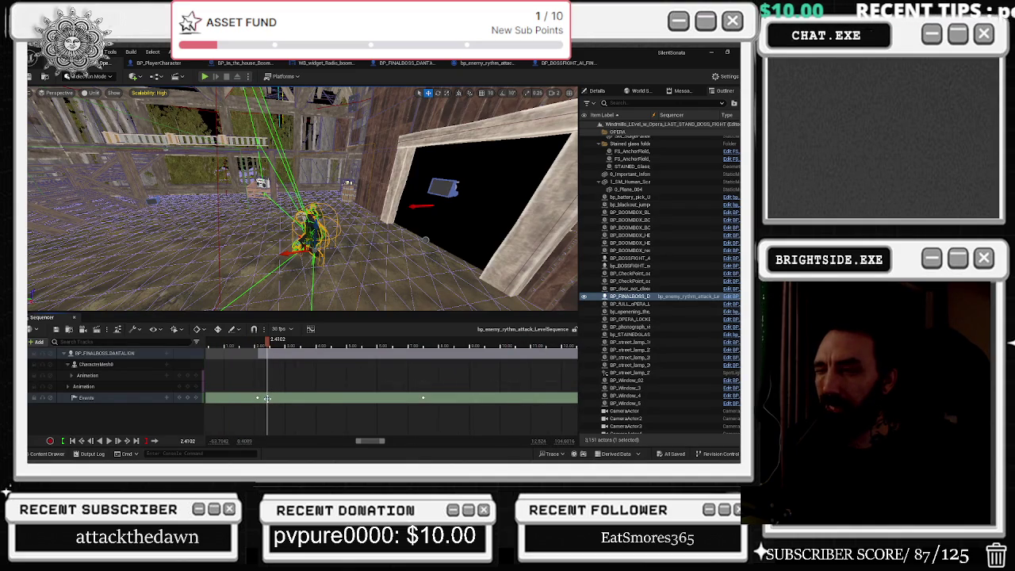
drag(267, 398, 271, 399)
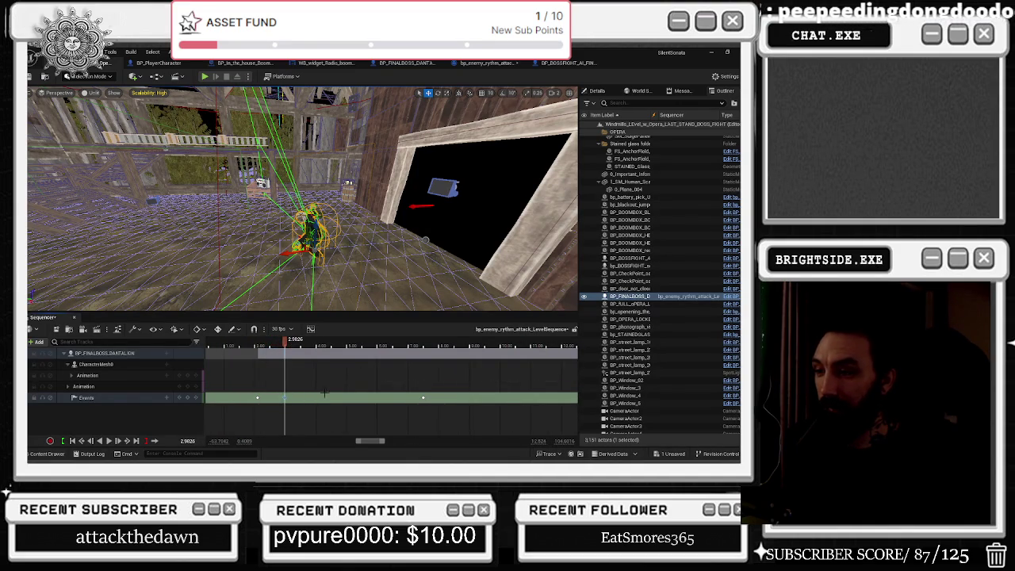
click(675, 453)
click(460, 366)
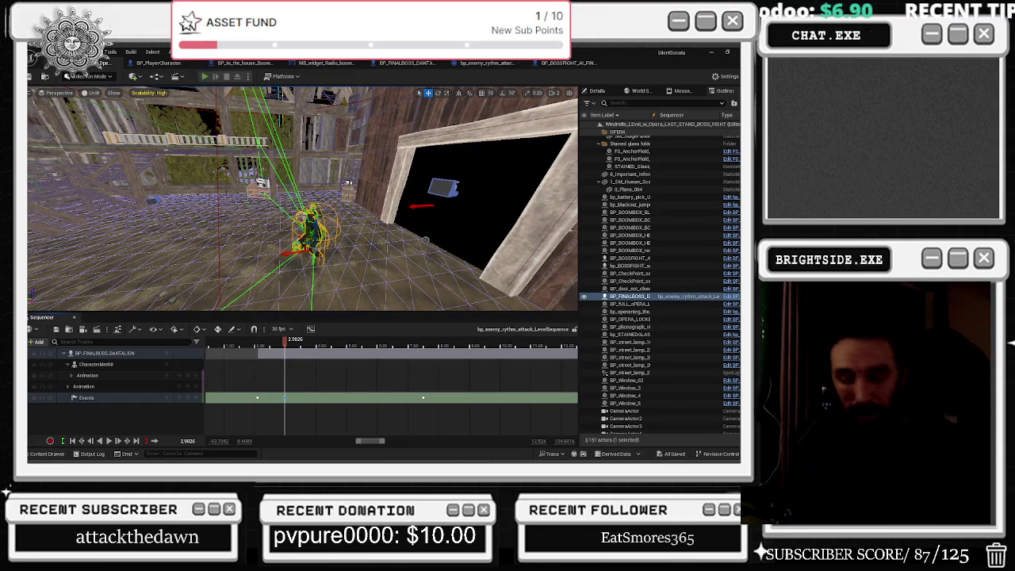
click(204, 76)
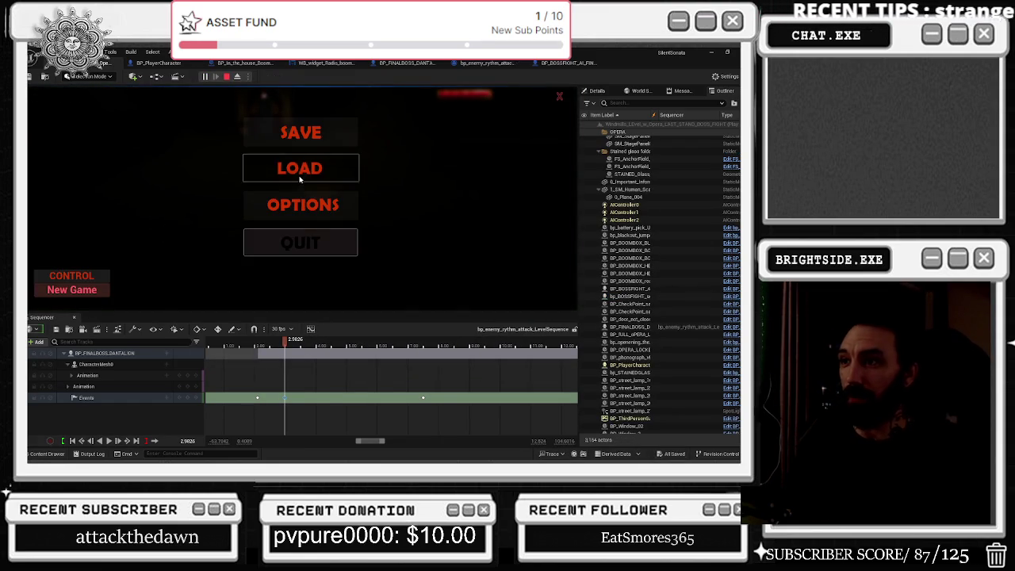
Start the game, walk through the barn toward the far doorway with the instrument ready, then stop
click(299, 179)
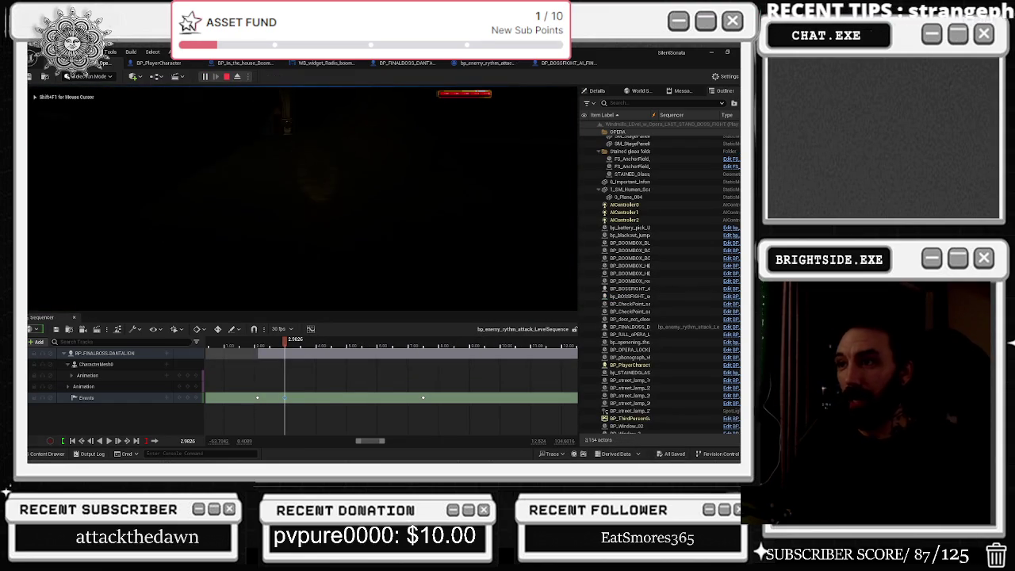
click(76, 319)
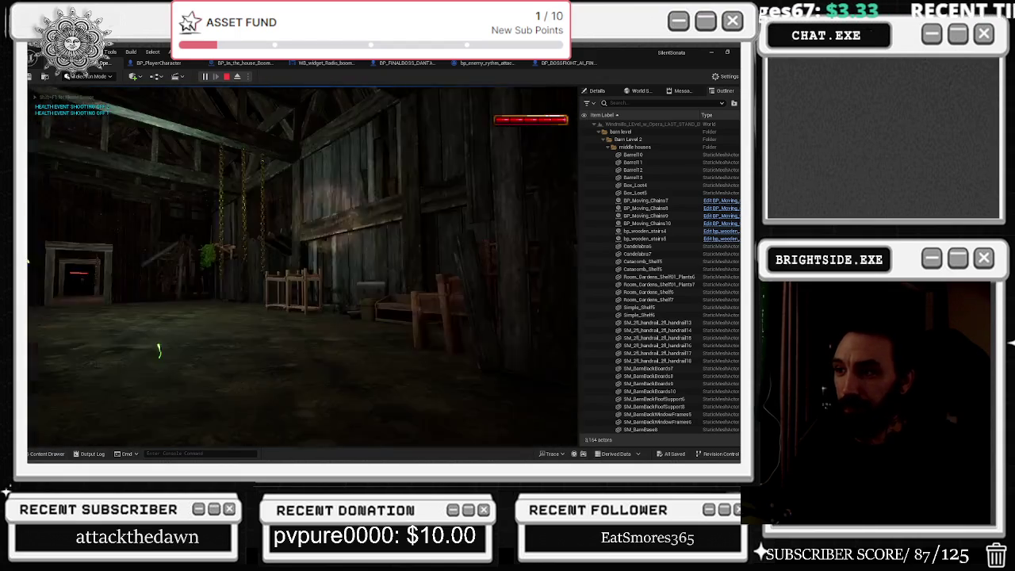
key(w)
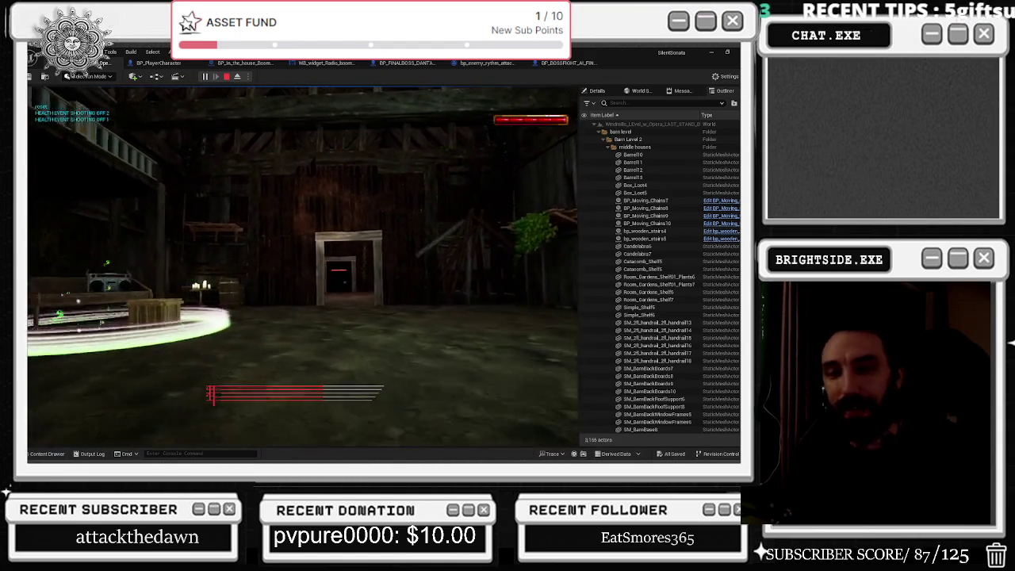
key(w)
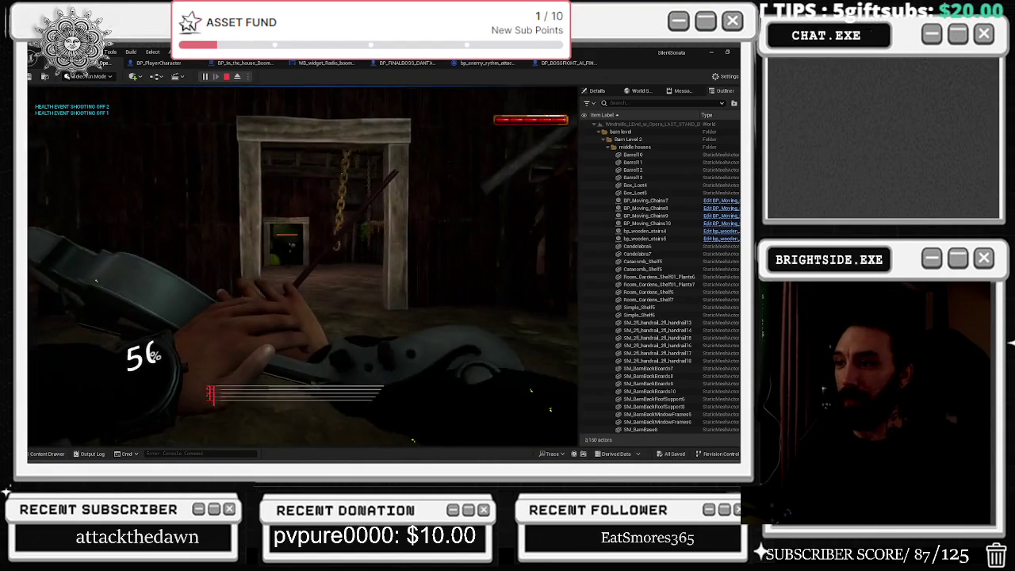
key(w)
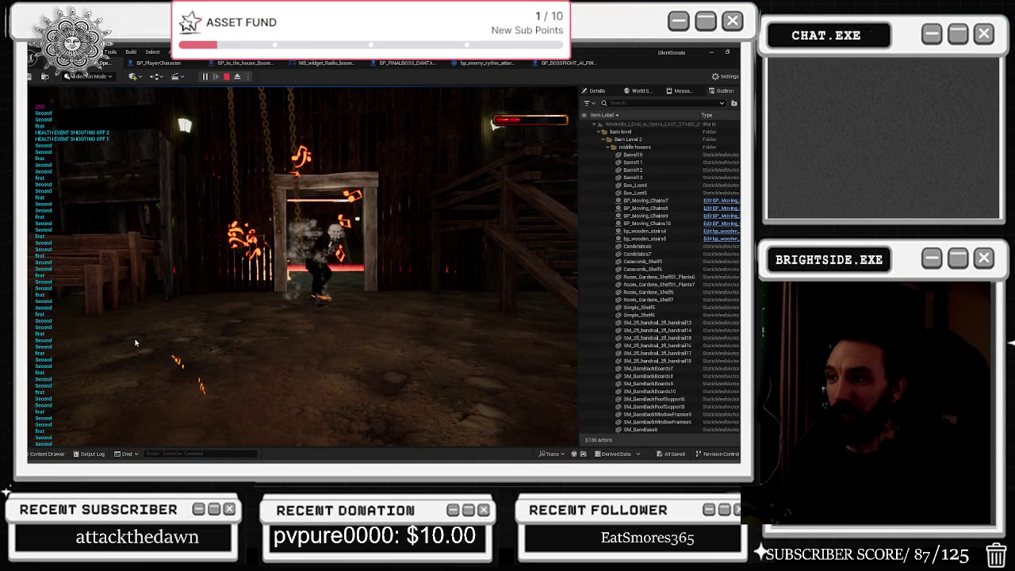
key(Escape)
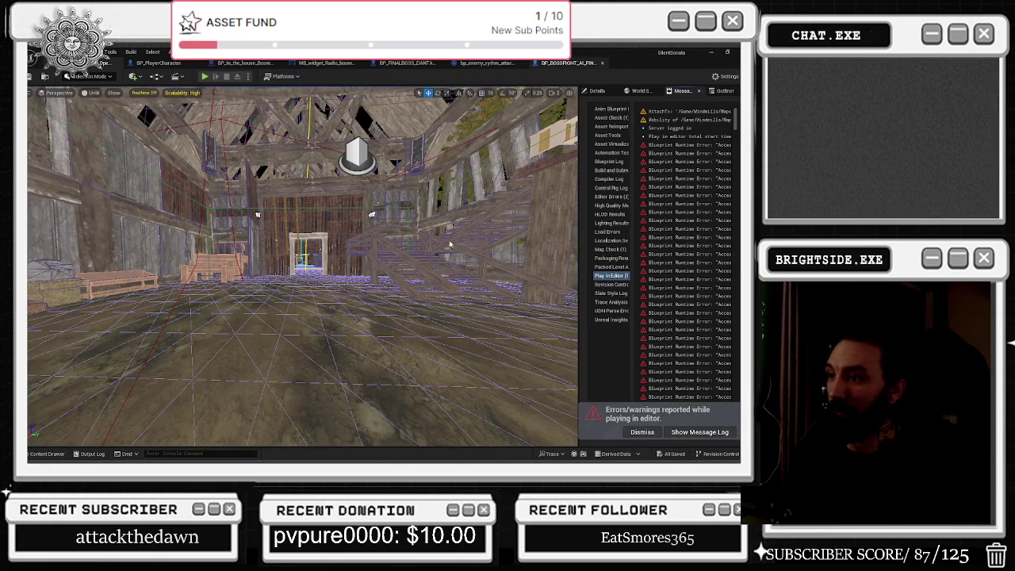
Open the rhythm-attack level sequence and move its Events key earlier to about 2.56 seconds
click(563, 62)
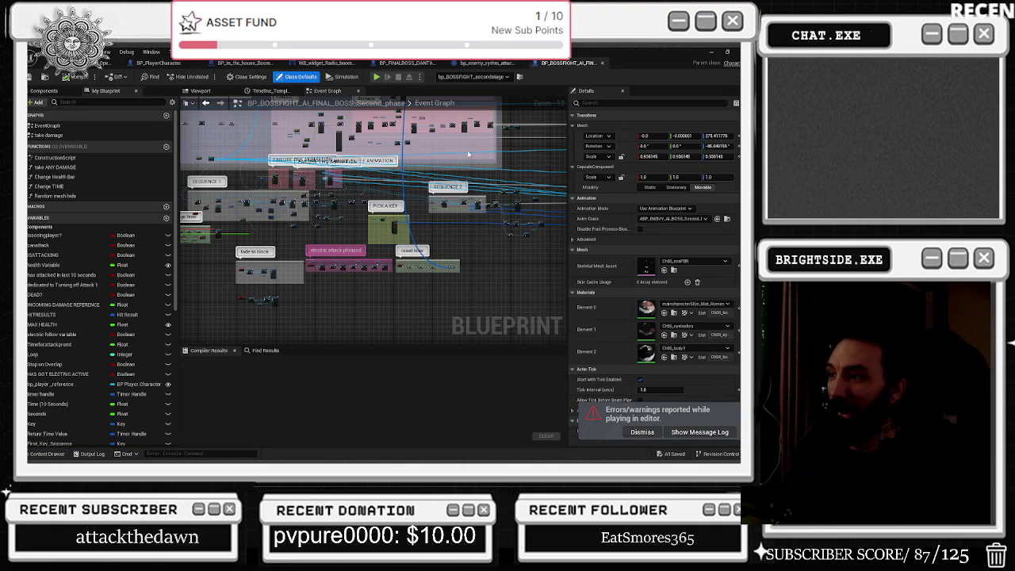
click(56, 453)
double_click(281, 300)
drag(284, 397, 272, 398)
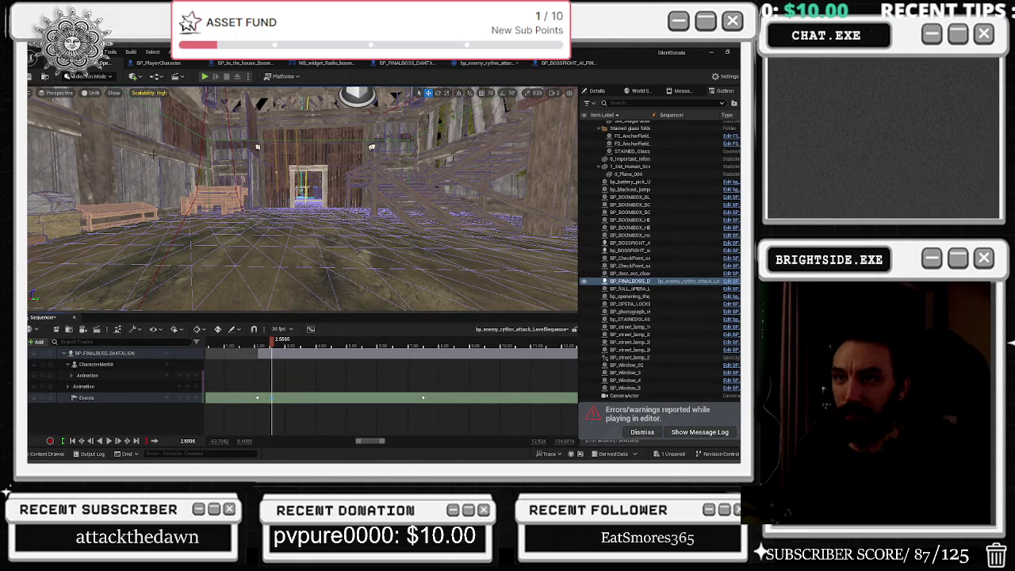
Save the modified level sequence and close the Sequencer
key(ctrl+s)
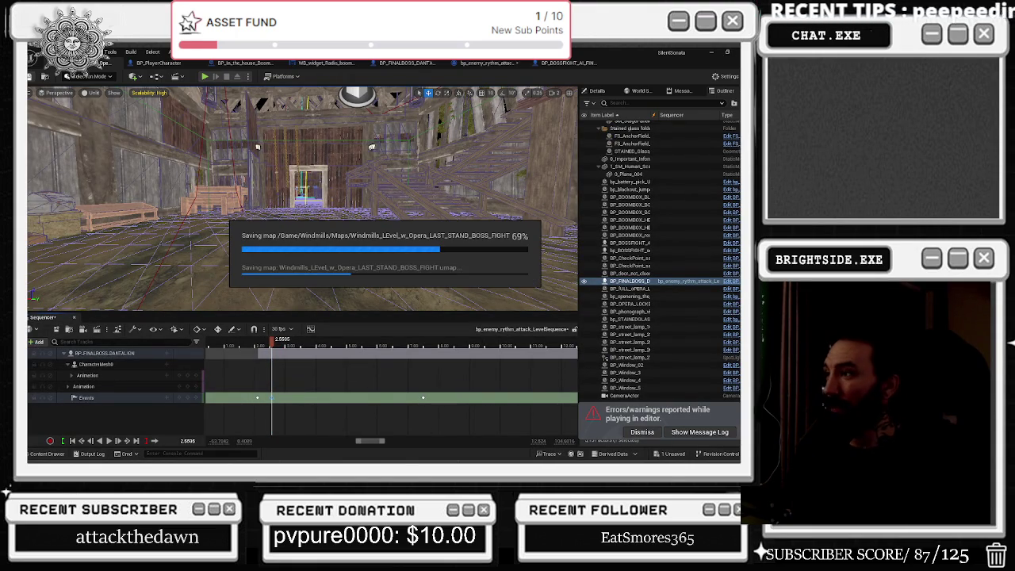
click(666, 455)
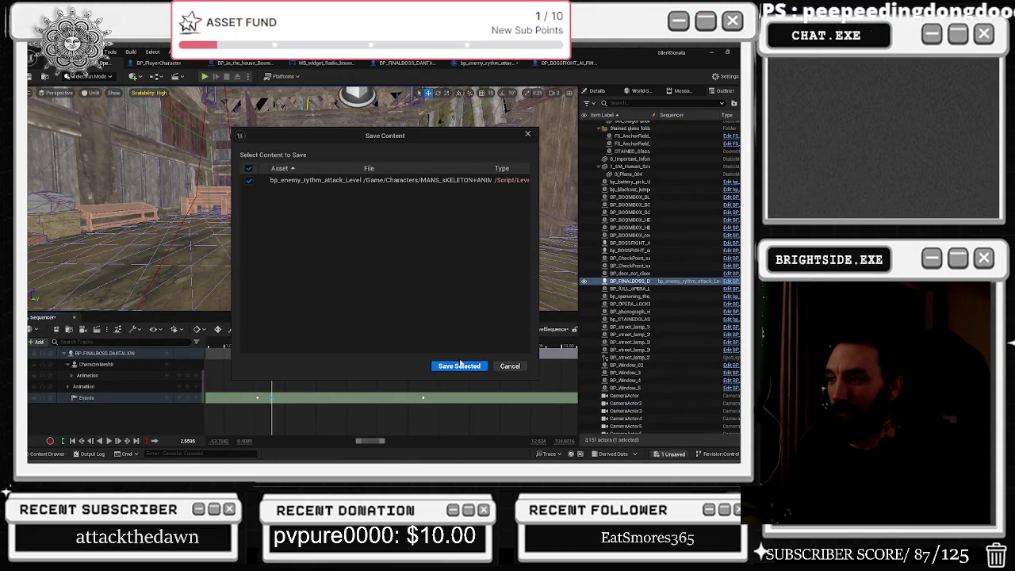
click(461, 365)
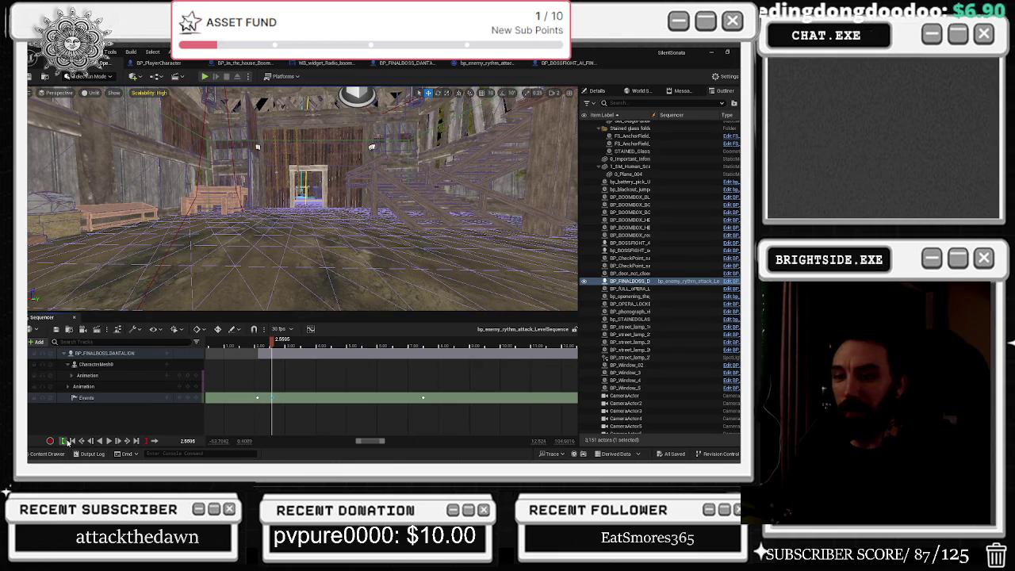
click(75, 317)
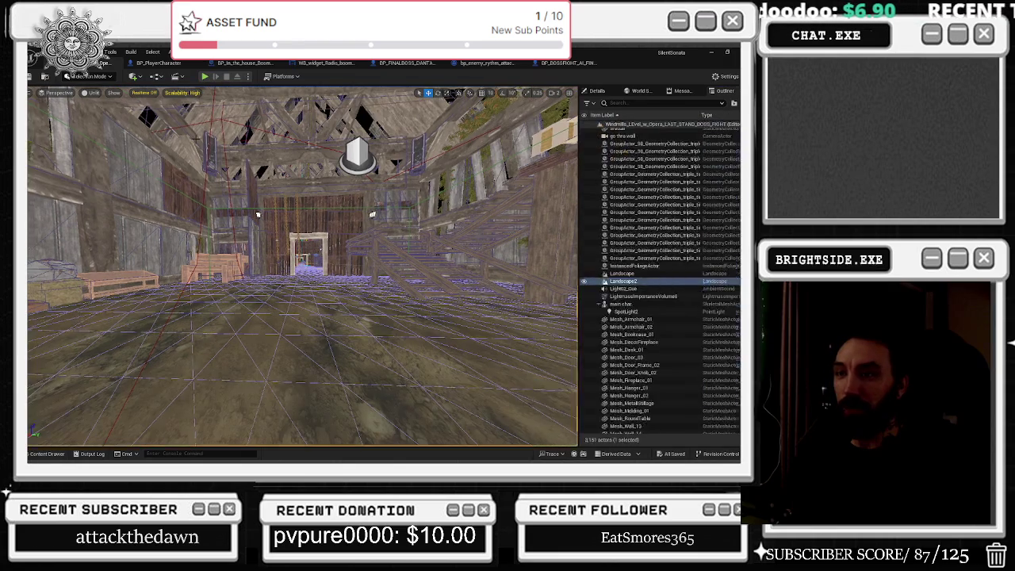
Start another playtest, launch the game from its menu, and take control of the camera
click(207, 77)
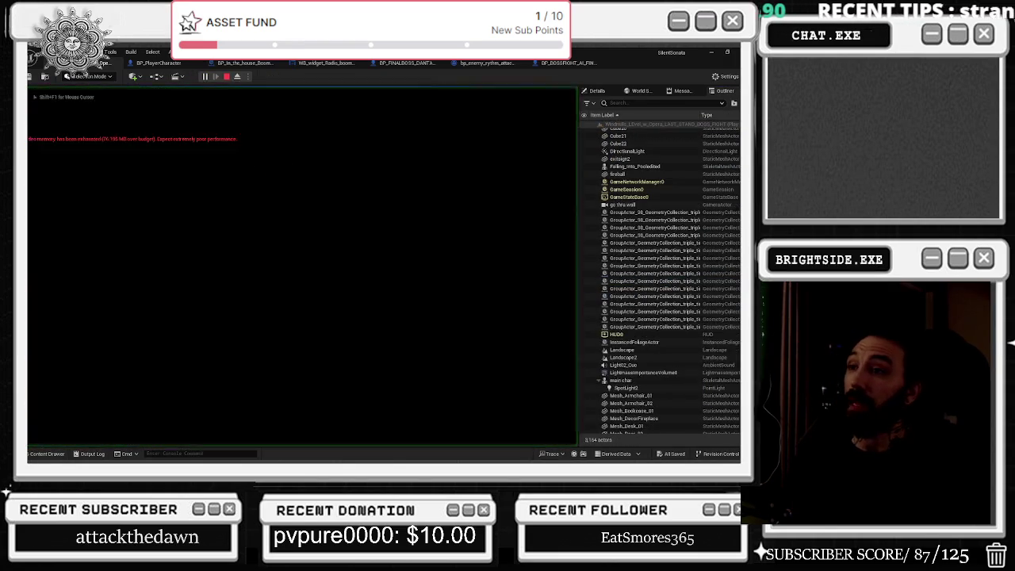
click(289, 227)
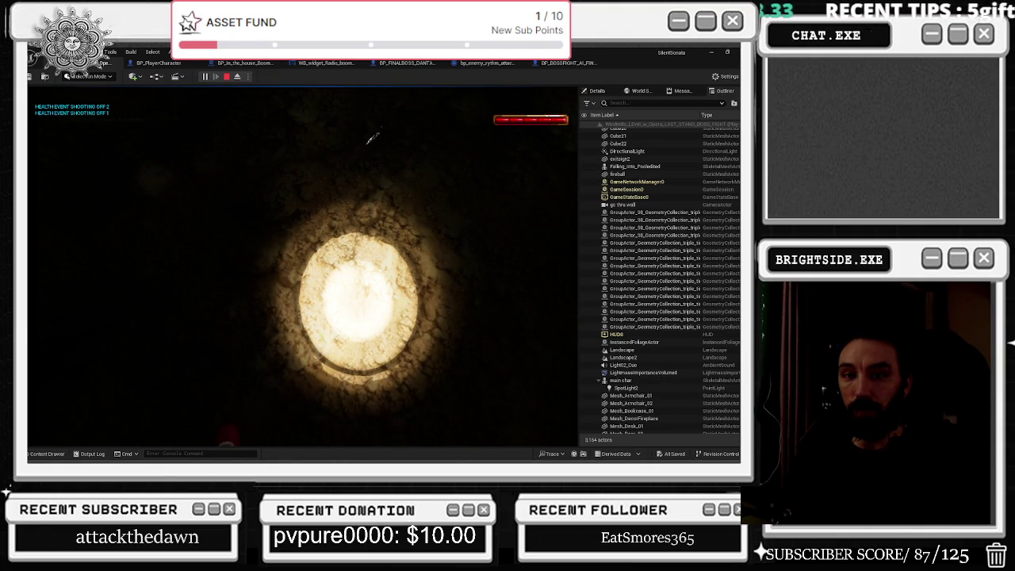
click(365, 247)
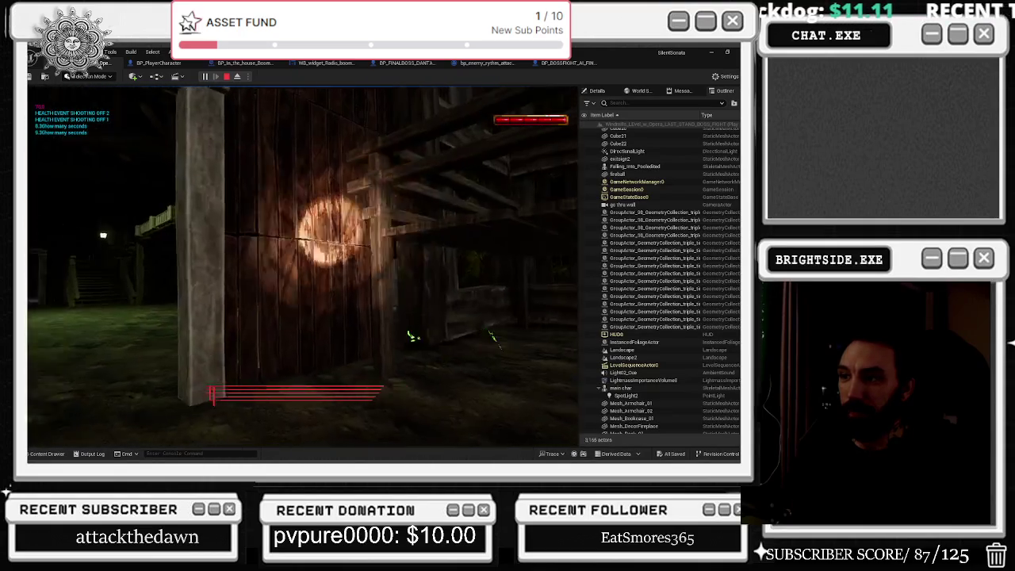
Fire note-ring spells toward the doorway and repeatedly at the glowing boss, ending with a large ring
click(176, 283)
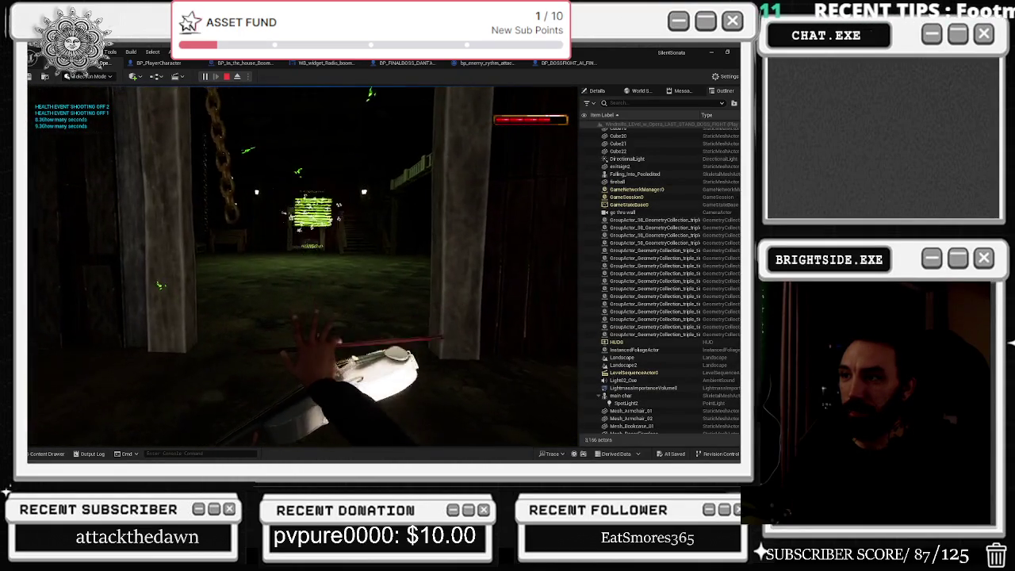
click(303, 267)
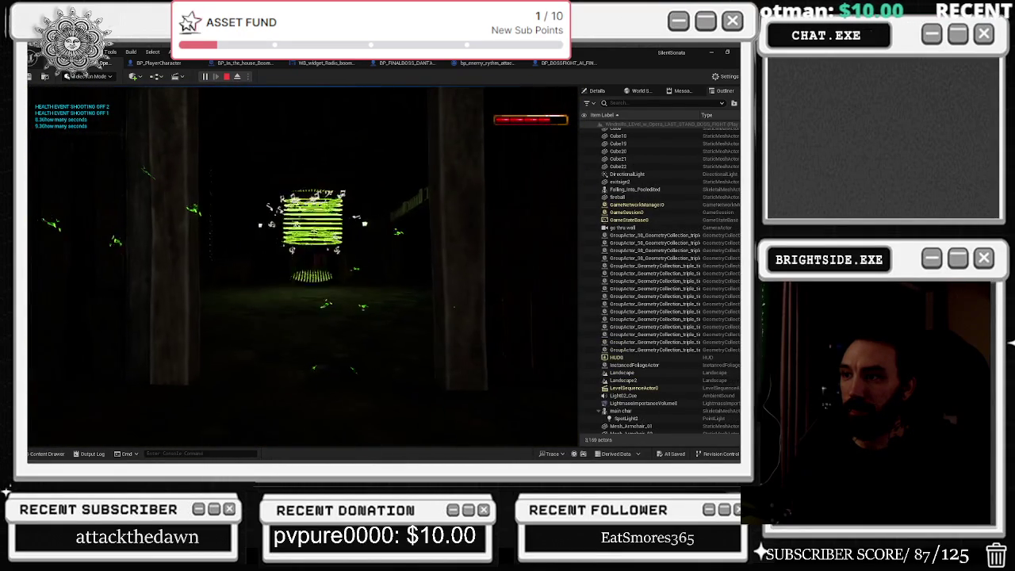
click(303, 267)
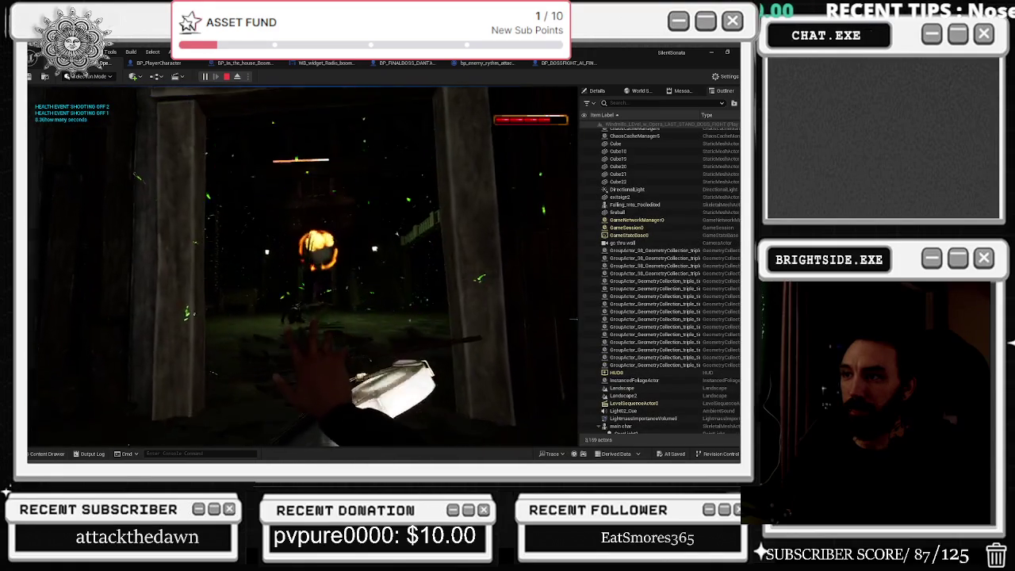
click(303, 267)
click(303, 266)
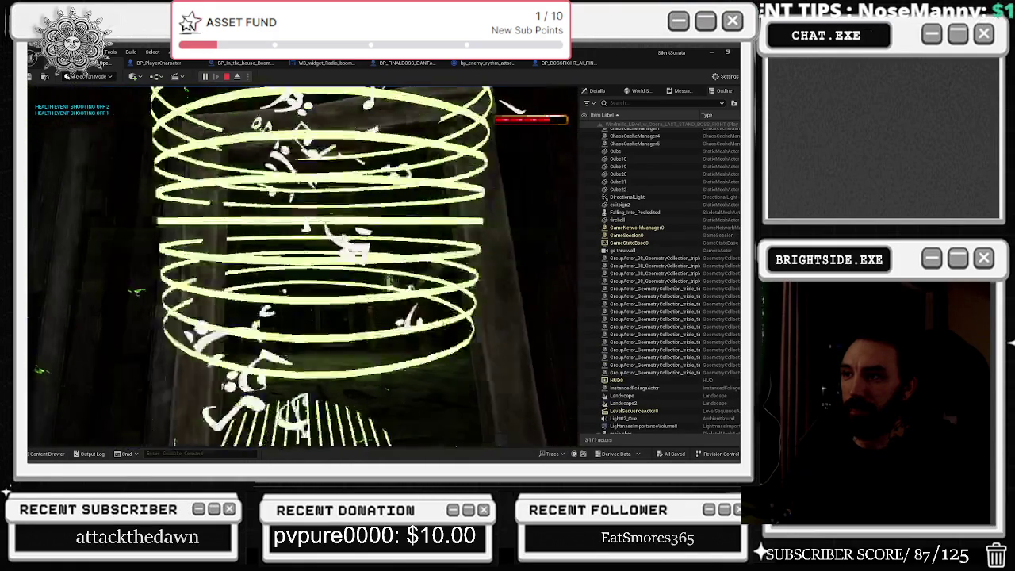
click(303, 267)
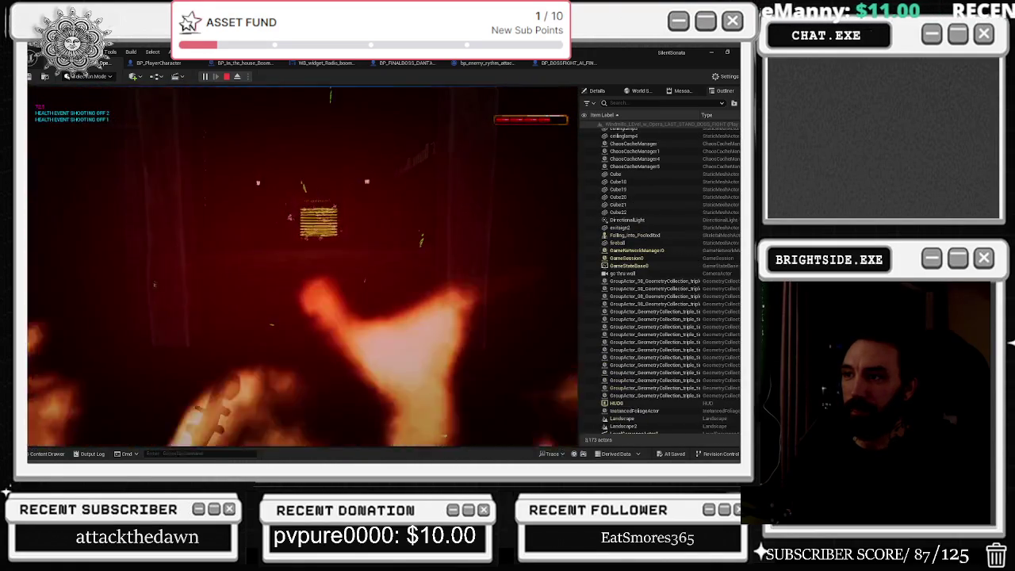
click(303, 267)
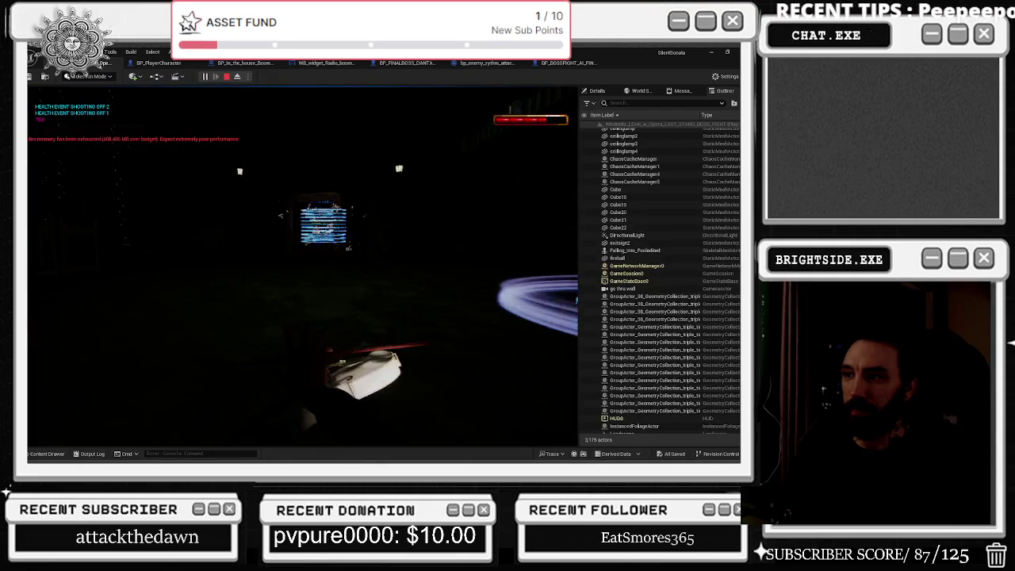
click(299, 261)
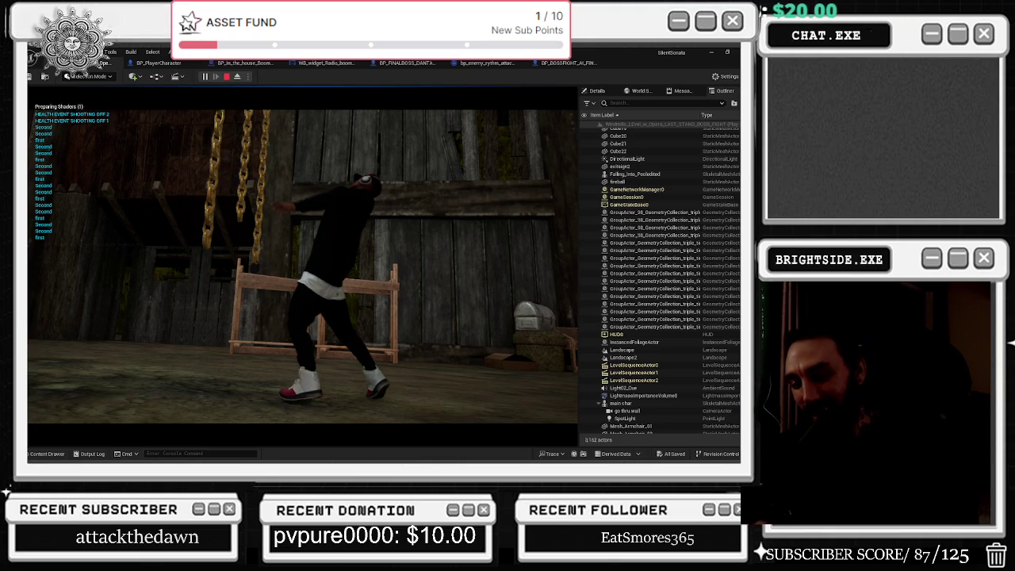
Stop the playtest after the cutscene plays and return to editing
key(Escape)
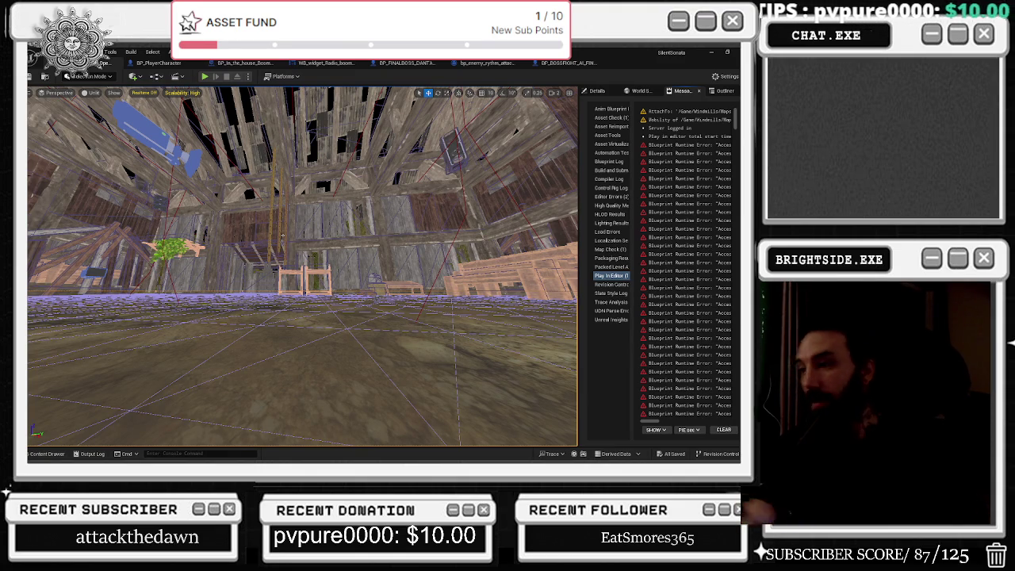
Tilt the viewport up toward the barn roof
mouse_move(254, 207)
mouse_down()
mouse_move(190, 113)
mouse_move(127, 115)
mouse_up()
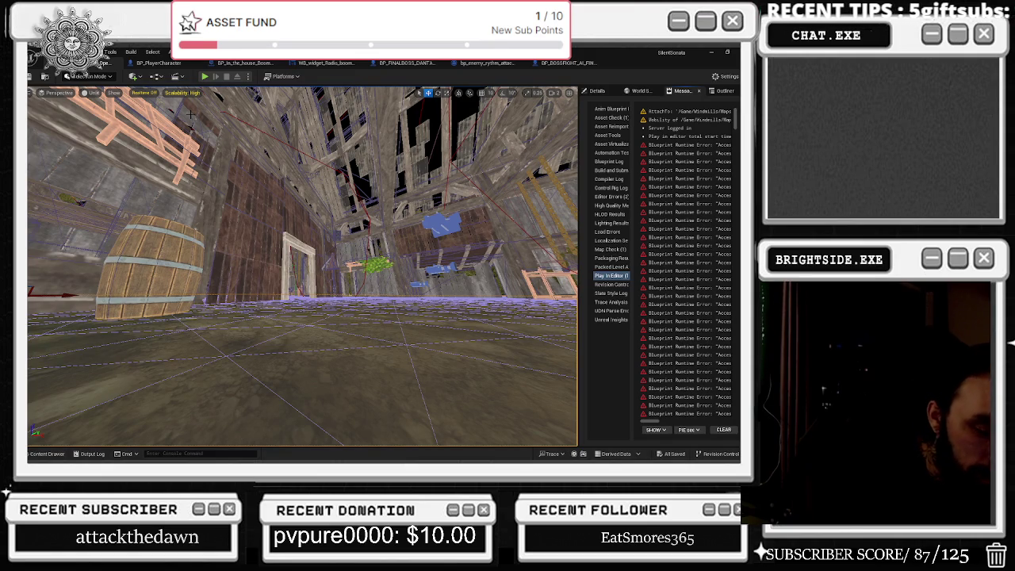
key(grave)
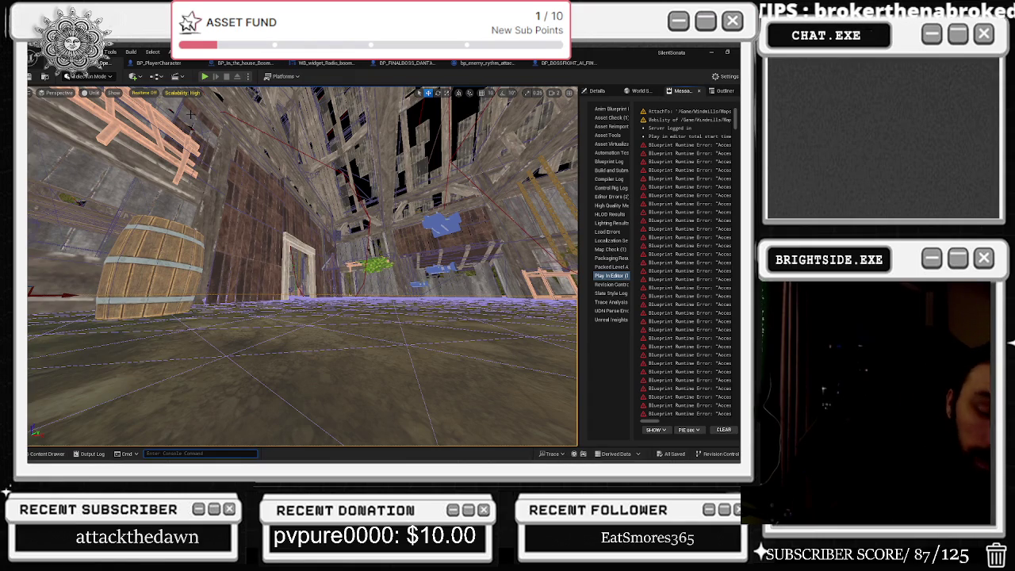
key(Escape)
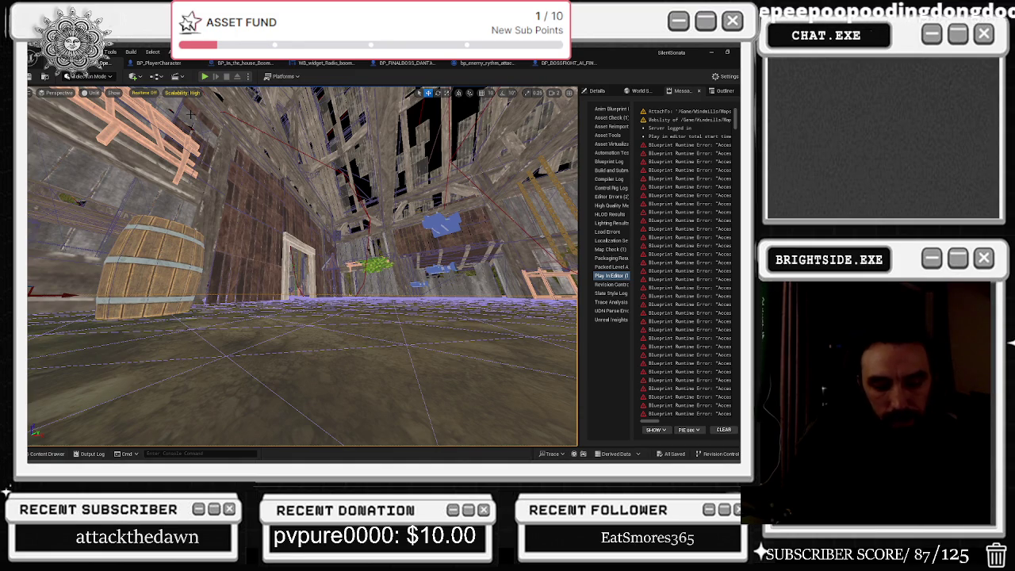
key(alt+Tab)
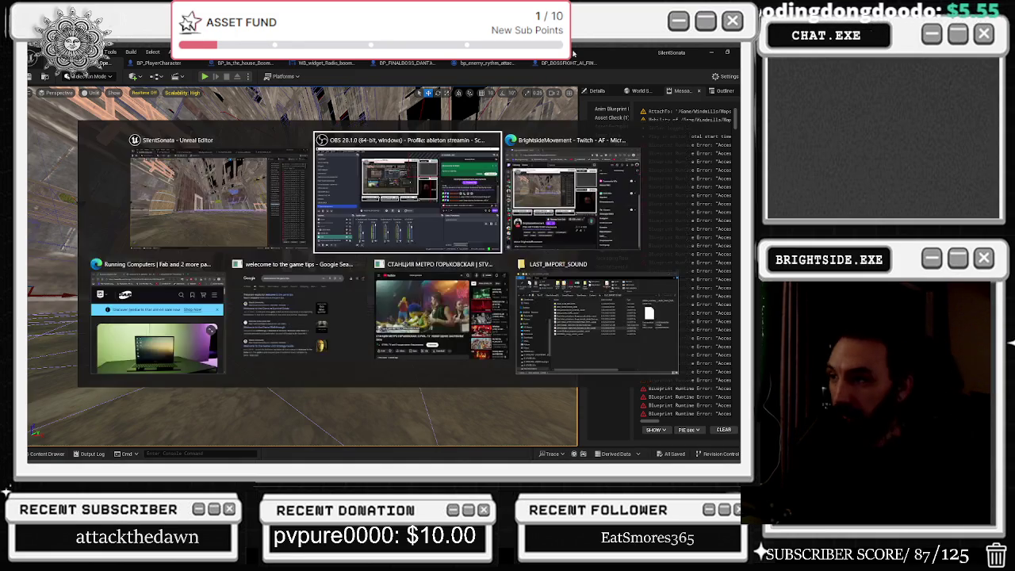
Resume the STVOL.TV video in YouTube, rewind it 5 seconds, then return to the editor
key(alt+Tab)
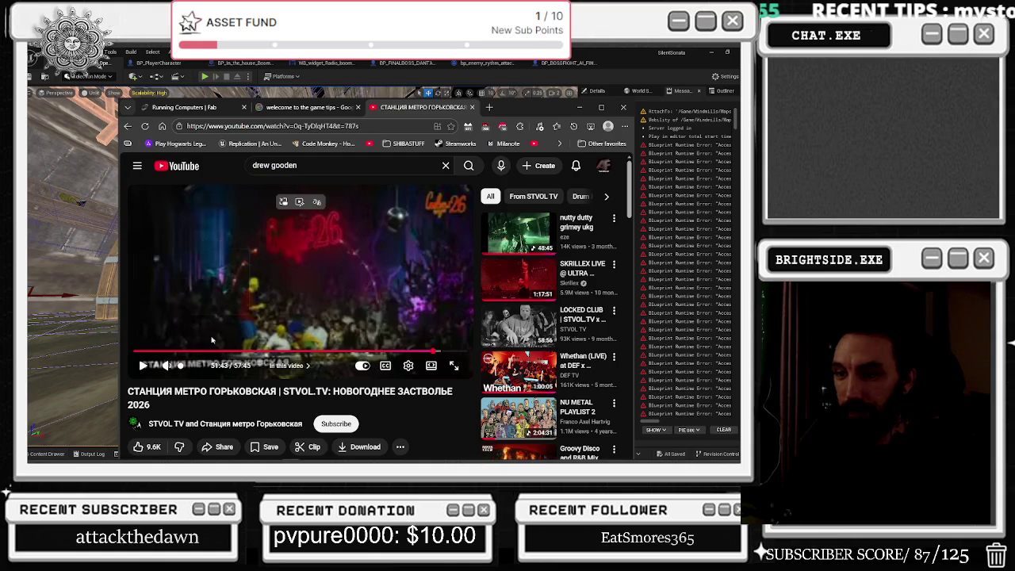
key(space)
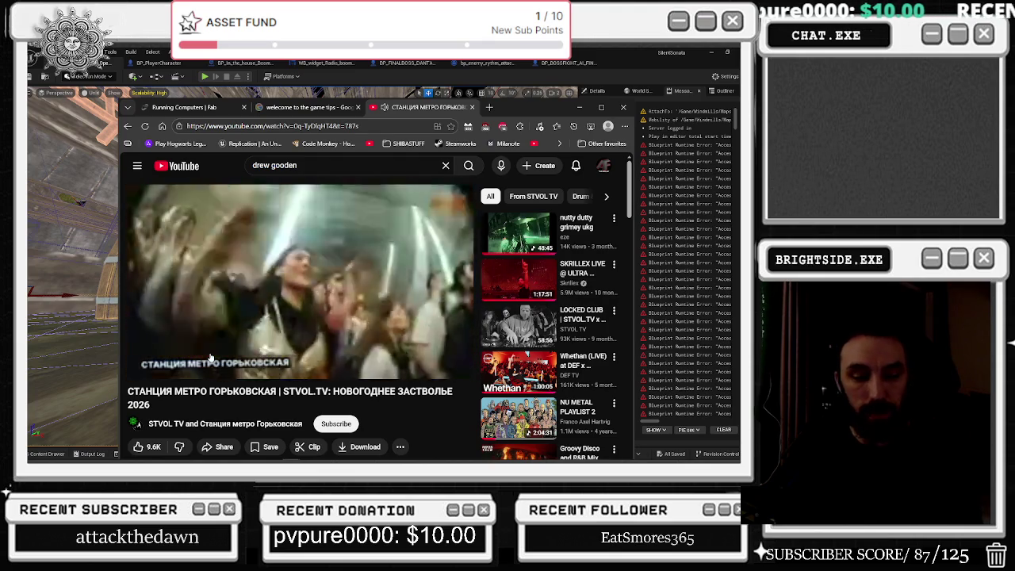
key(Left)
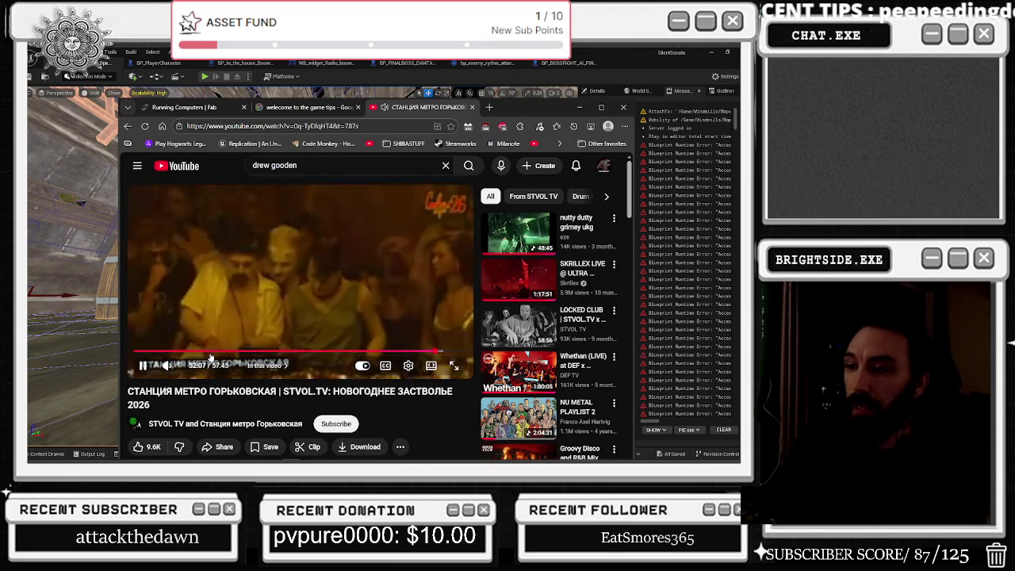
click(579, 107)
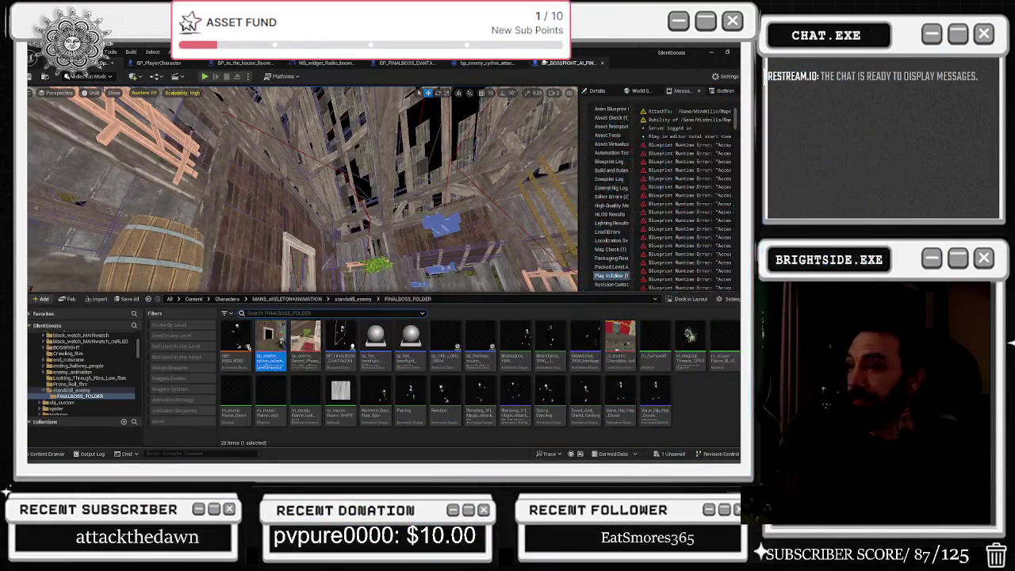
Set the director's Play Sound 2D Volume Multiplier to 1.22 and recompile the blueprint
click(487, 63)
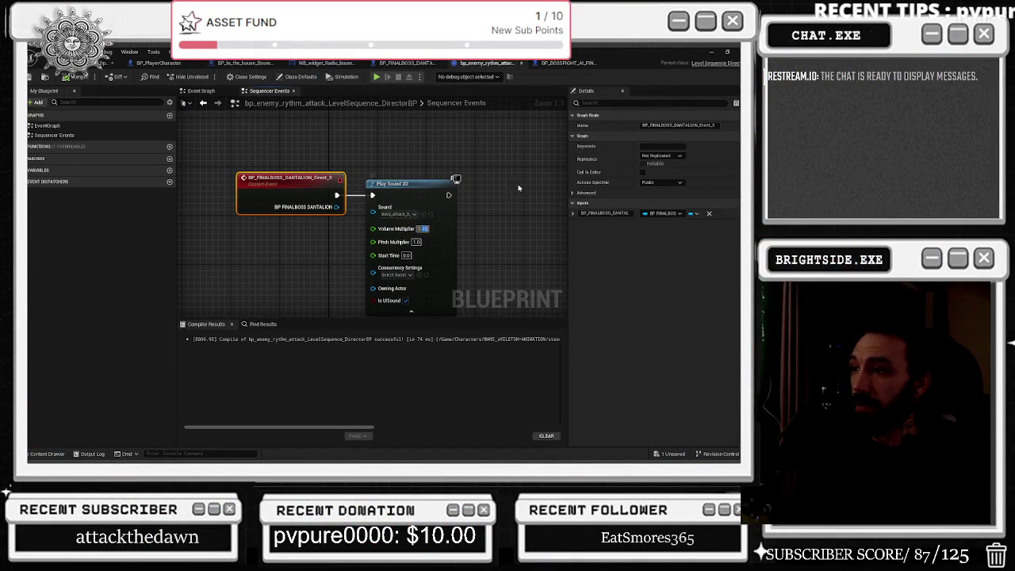
text(1.22)
drag(521, 158, 481, 139)
click(71, 78)
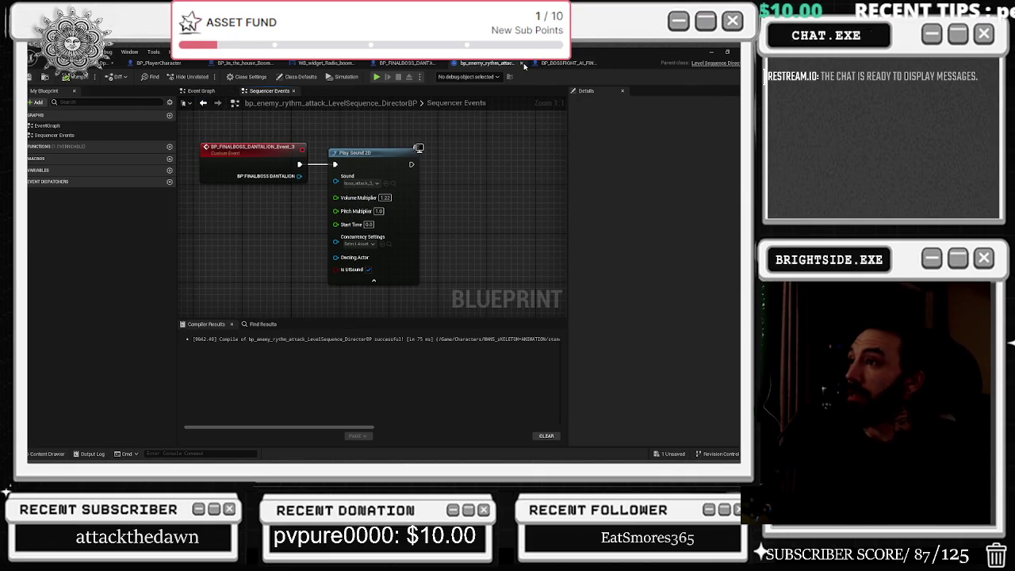
Close the director blueprint, save, and show the BP_BOSSFIGHT_AI_FINAL_BOSS_Second_phase graph
key(ctrl+w)
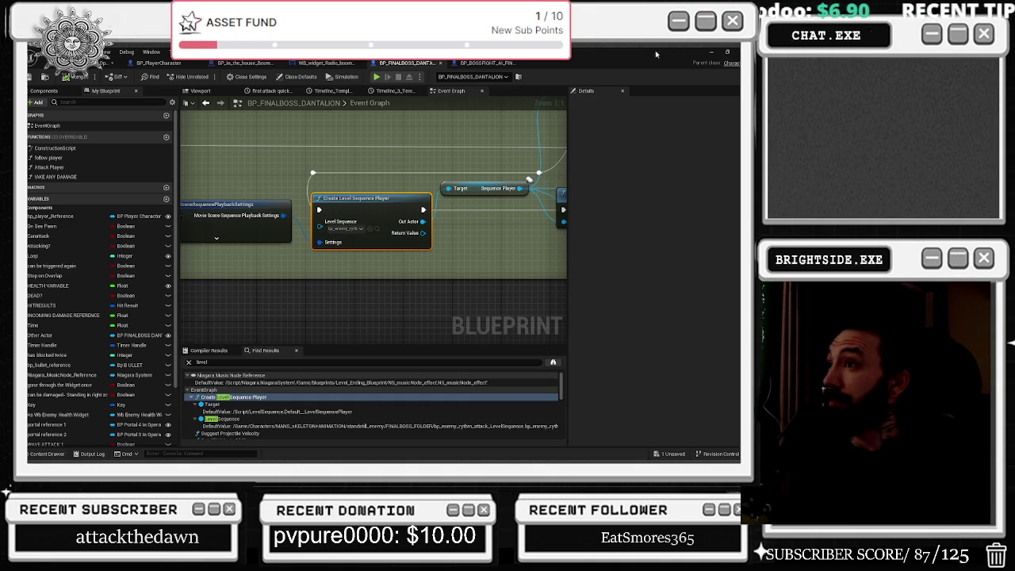
key(ctrl+s)
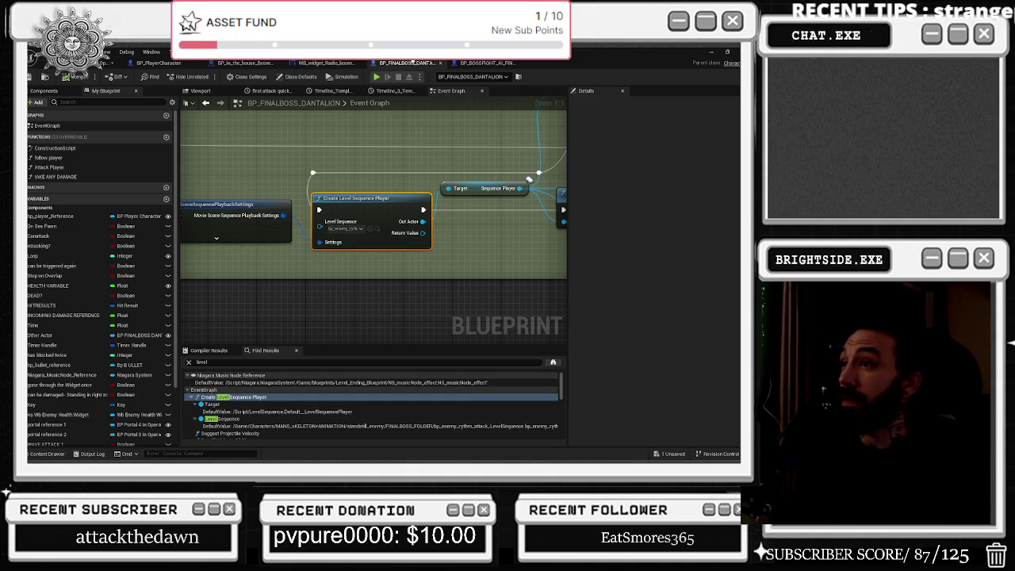
click(508, 63)
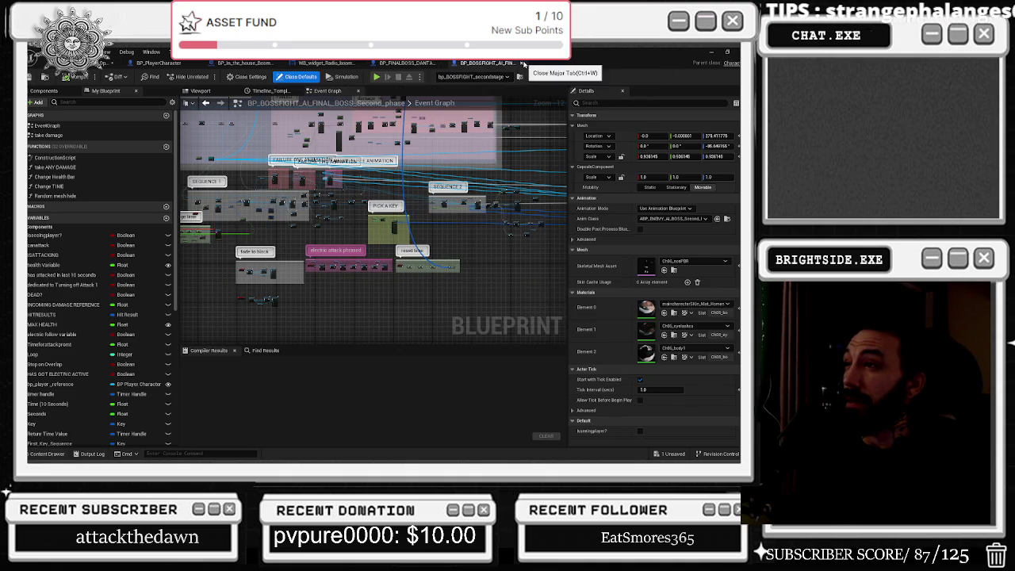
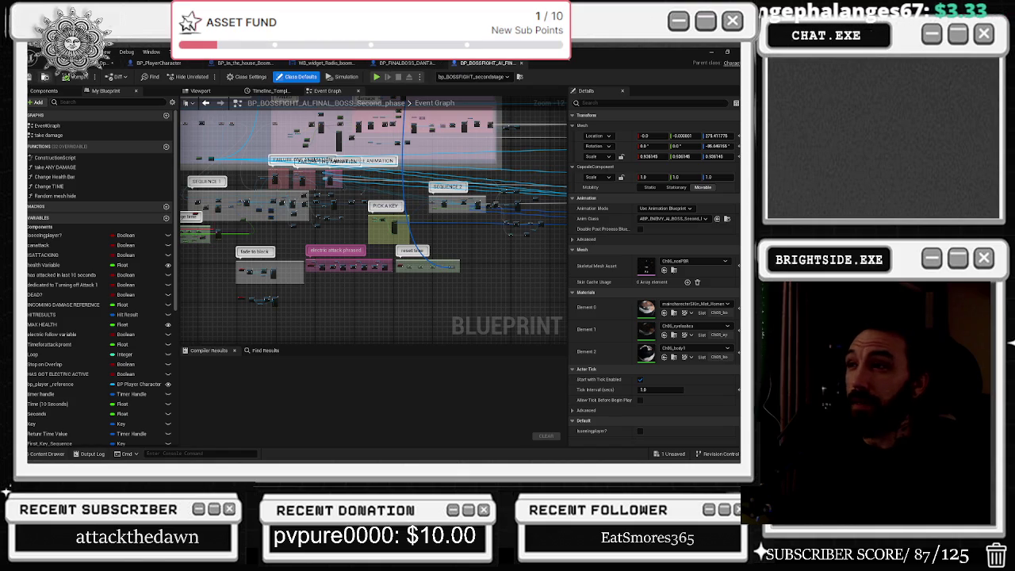
Preview the DANTALION and second-phase boss AI characters in their Viewport tabs
click(405, 63)
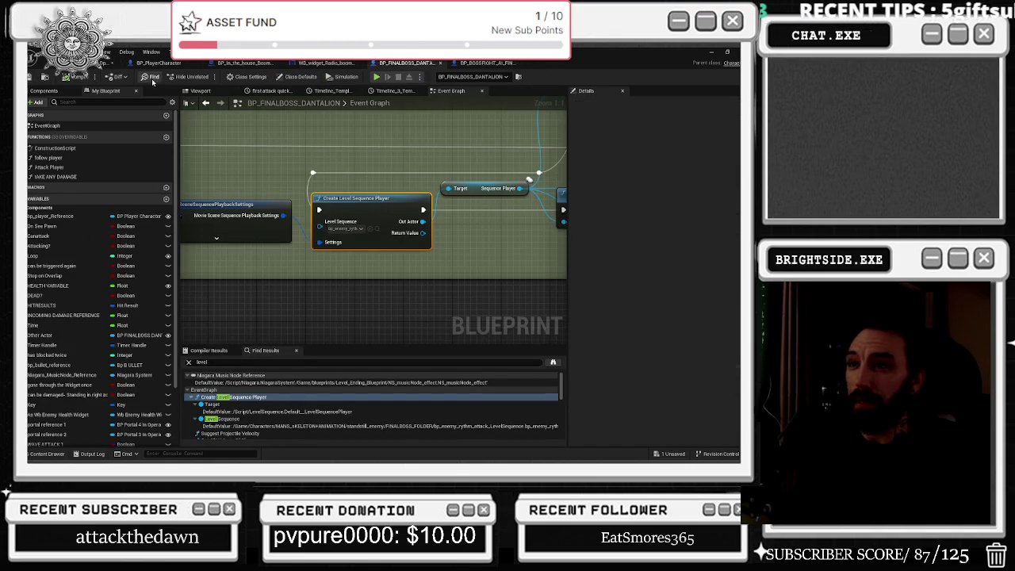
click(201, 92)
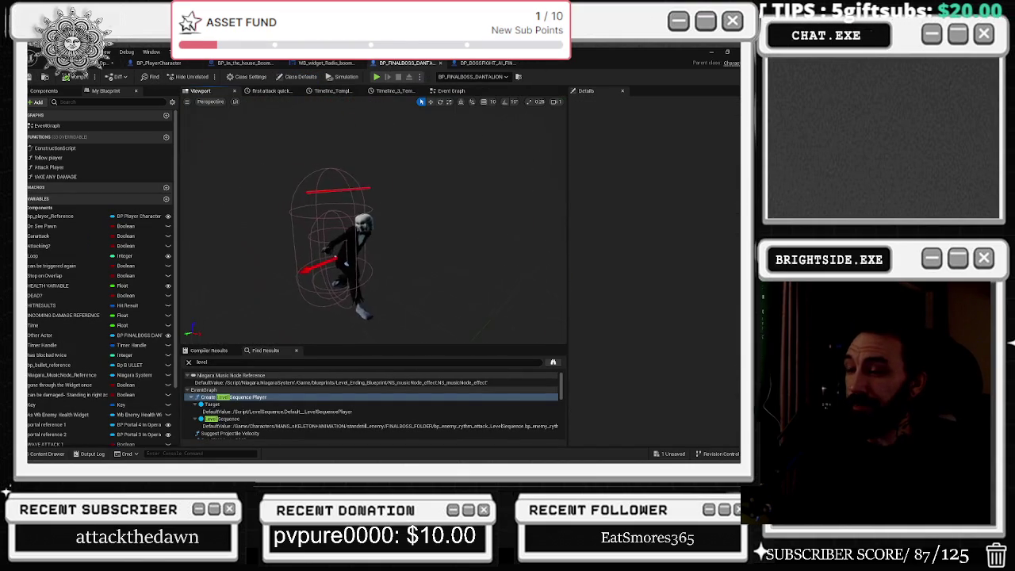
click(482, 63)
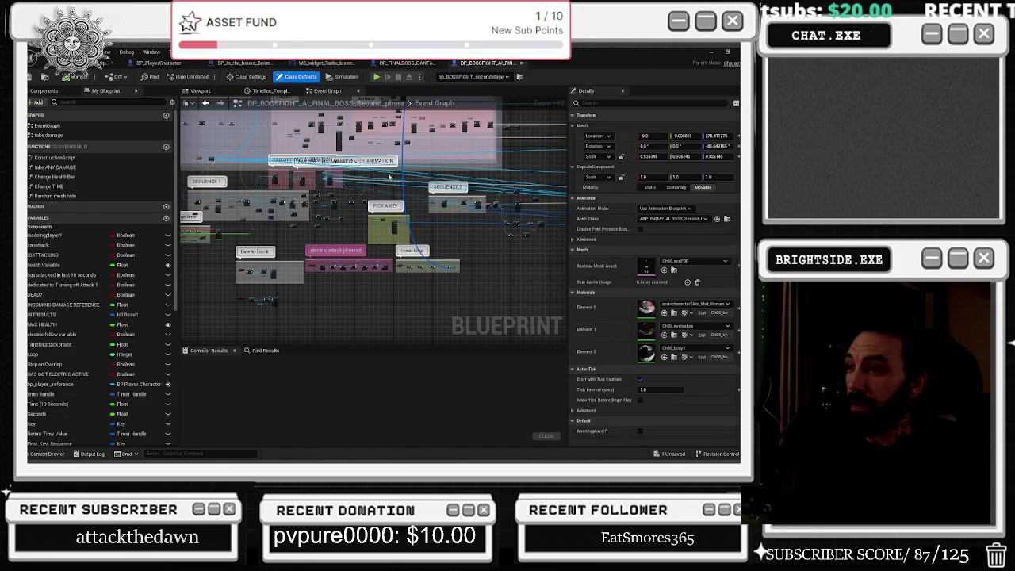
click(215, 92)
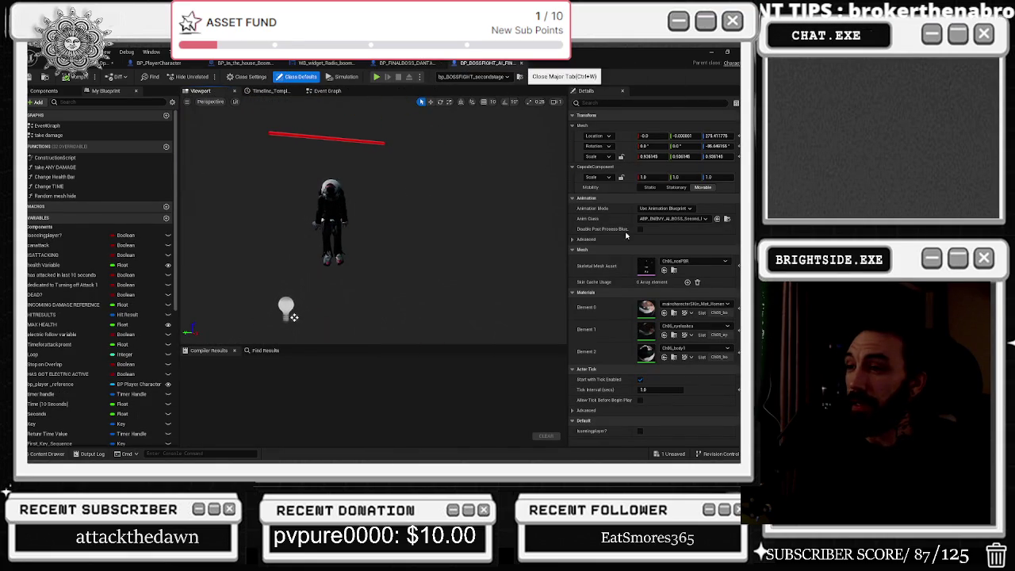
Close BP_BOSSFIGHT_AI and zoom out across DANTALION's Event Graph comment groups
click(521, 63)
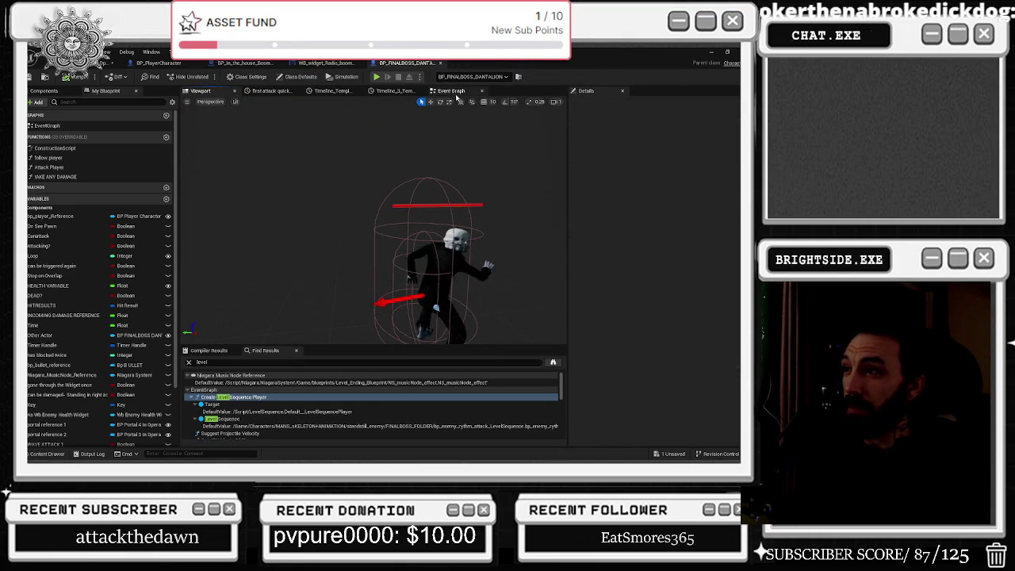
click(451, 90)
scroll(420, 207, down, 9)
mouse_move(413, 214)
mouse_down()
mouse_move(398, 161)
mouse_move(202, 149)
mouse_up()
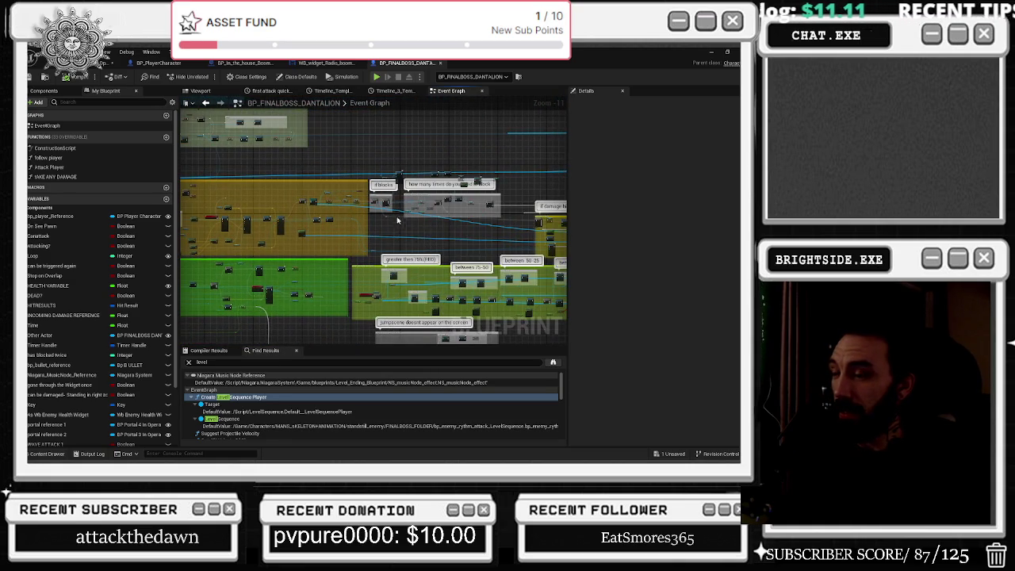
Delete the Delay and Remove All Block Widget nodes from the boss's block logic
scroll(399, 220, up, 7)
scroll(254, 192, up, 3)
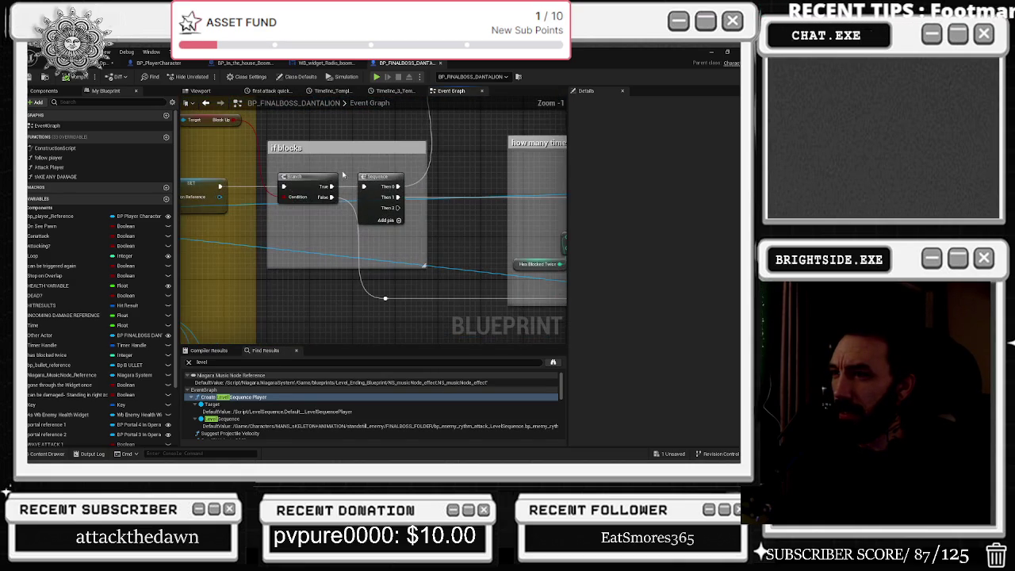
mouse_move(417, 170)
mouse_down()
mouse_move(392, 252)
mouse_move(503, 282)
mouse_up()
click(365, 192)
ctrl+click(476, 185)
drag(496, 186, 416, 185)
key(Delete)
Move the reroute point aside to tidy the wire and bring up the sfx sound assets
click(290, 211)
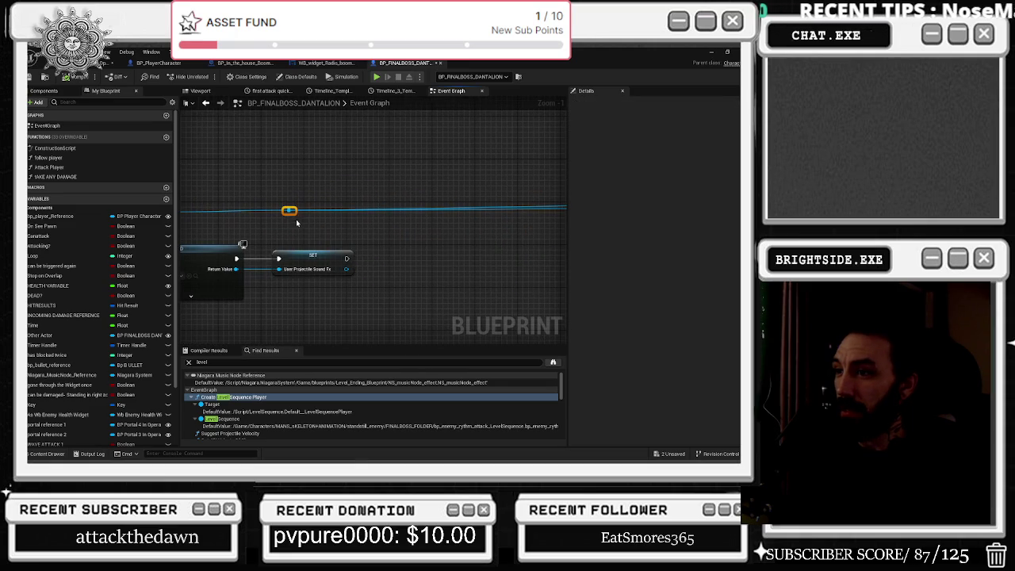
mouse_move(283, 213)
mouse_down()
mouse_move(325, 230)
mouse_move(533, 246)
mouse_move(261, 233)
mouse_move(556, 255)
mouse_up()
drag(455, 248, 537, 250)
scroll(390, 292, up, 2)
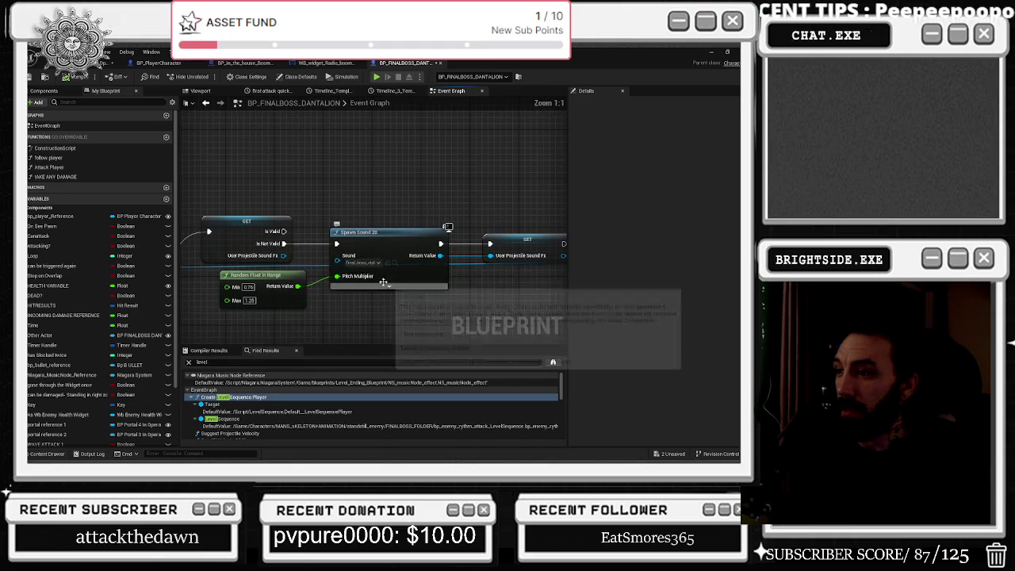
key(ctrl+space)
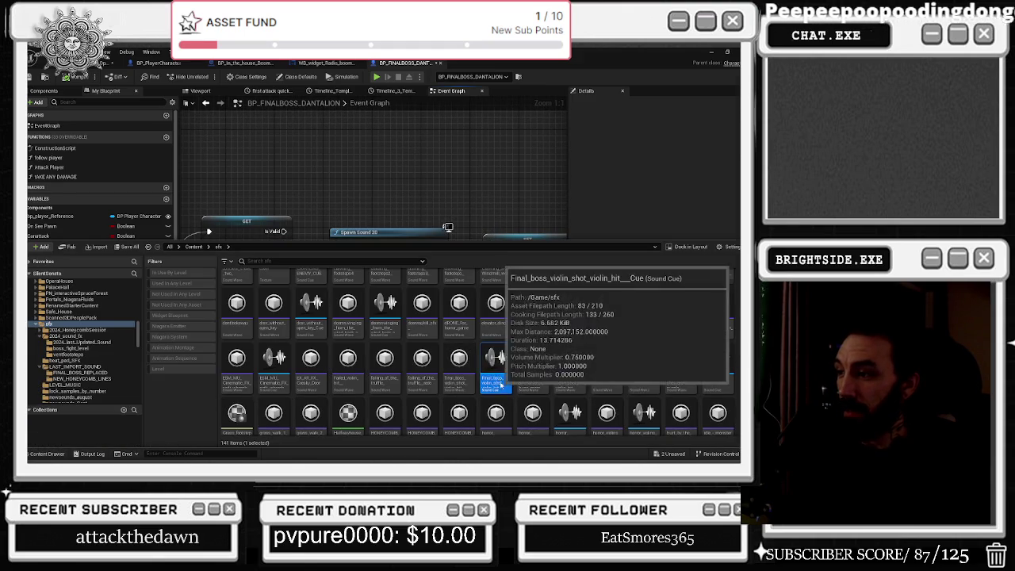
Open the violin hit sound cue, reposition its Output and Wave Player nodes, and play it
double_click(495, 378)
drag(606, 252, 617, 241)
scroll(409, 292, up, 2)
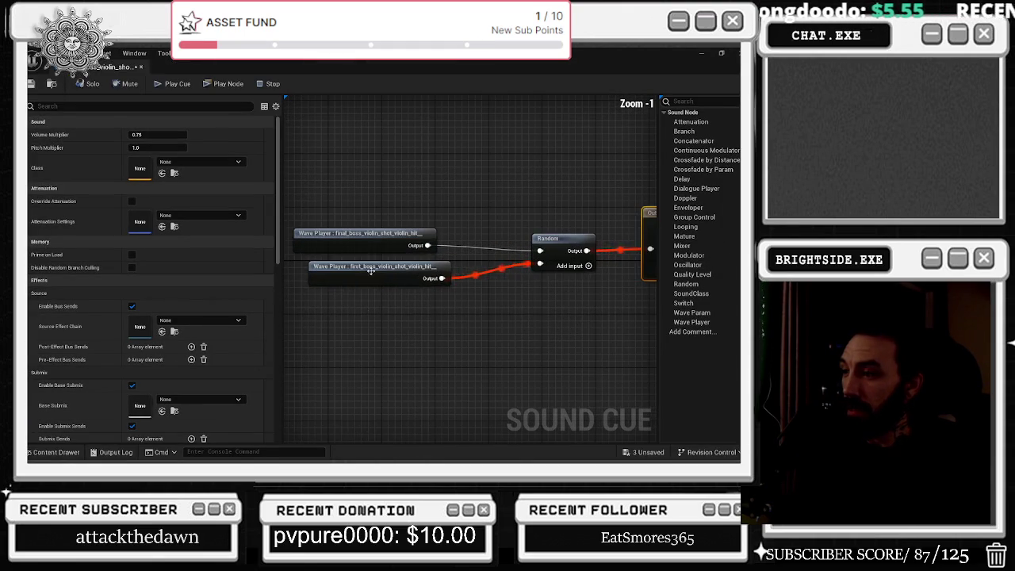
click(352, 318)
click(355, 360)
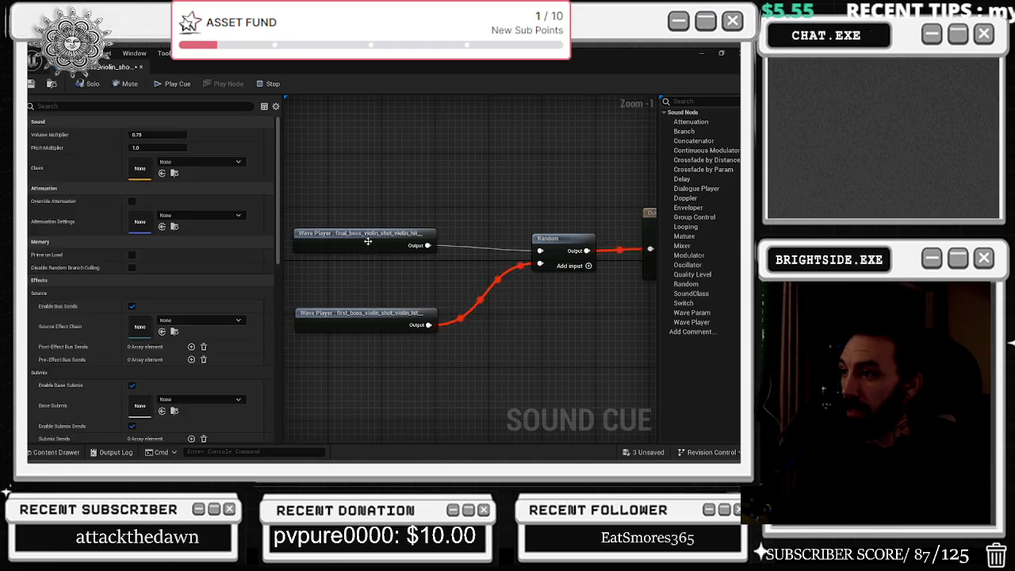
drag(373, 238, 372, 165)
click(435, 251)
click(555, 238)
key(space)
Center the cue graph, inspect both Wave Players' settings, and detach the cue editor window
drag(421, 207, 588, 207)
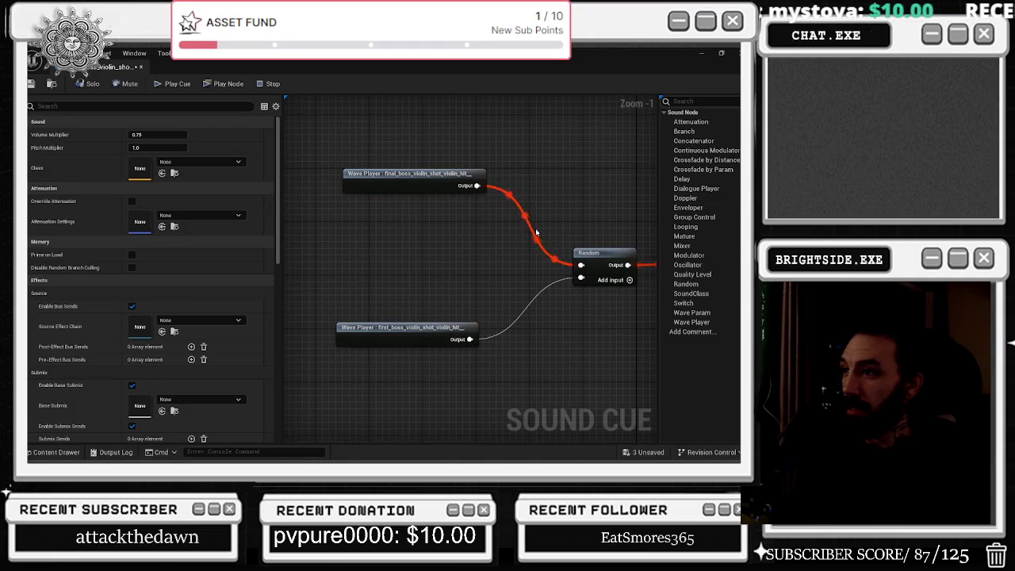
key(f)
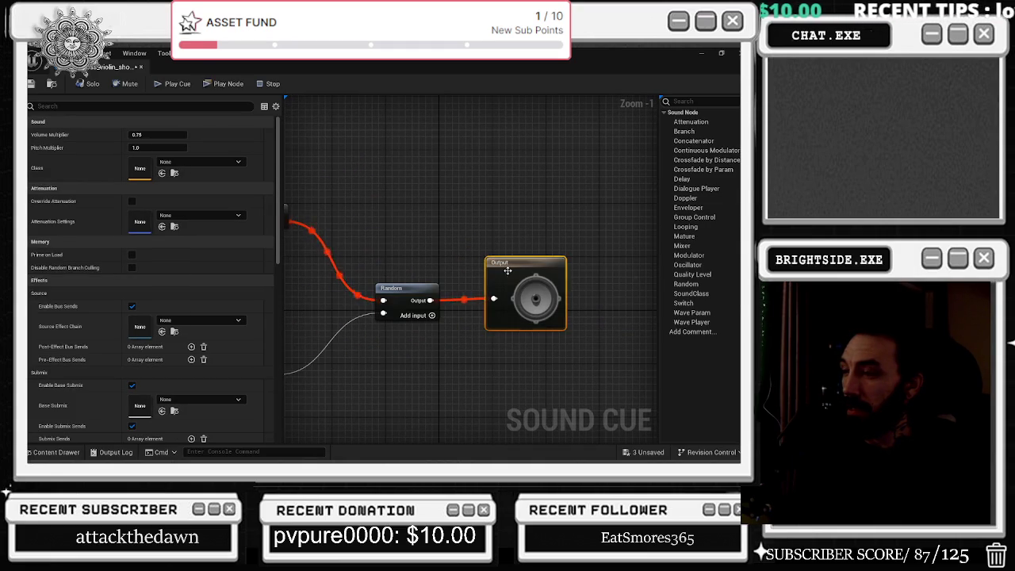
drag(482, 263, 620, 262)
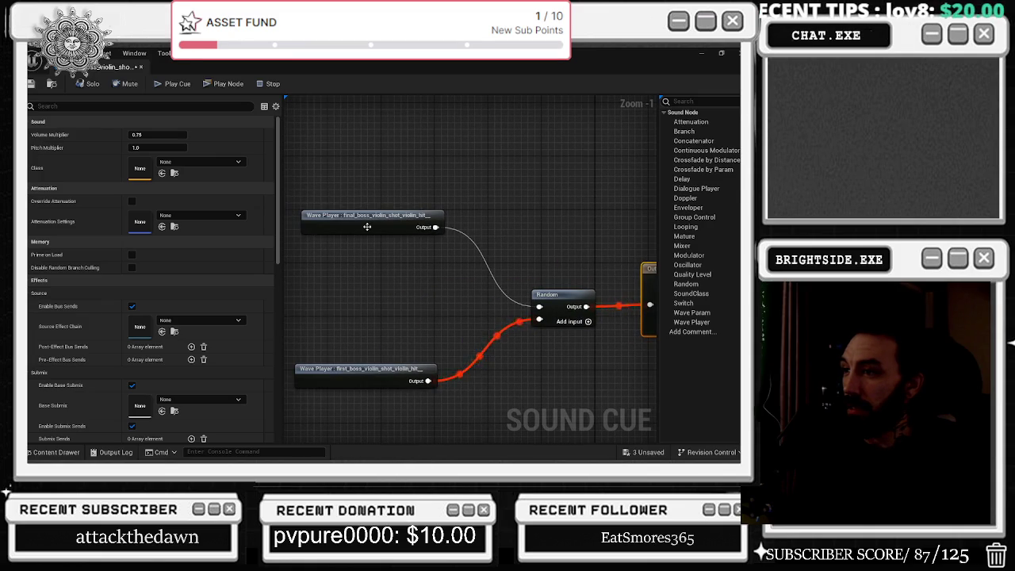
click(367, 227)
click(377, 384)
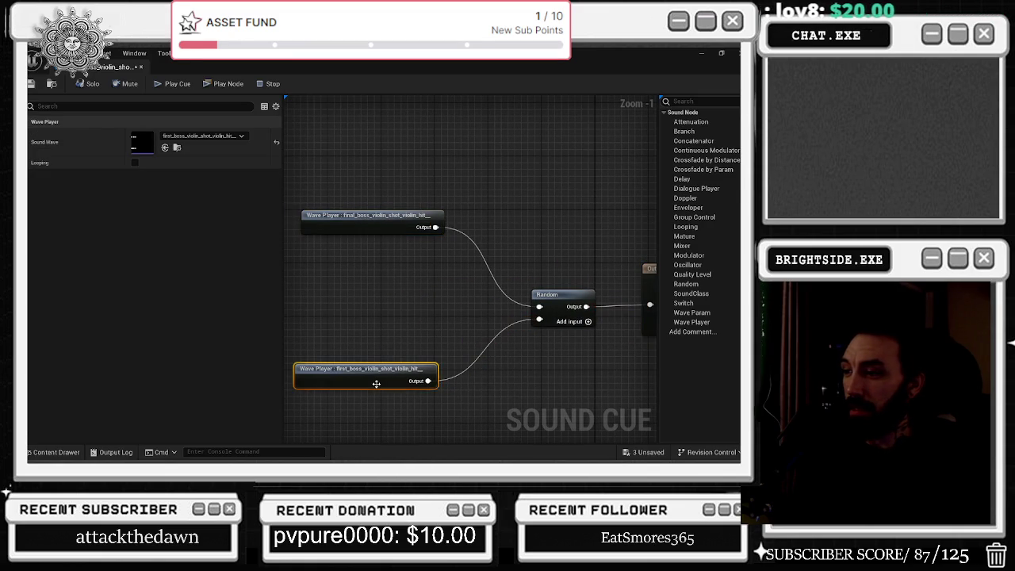
mouse_move(115, 68)
mouse_down()
mouse_move(460, 254)
mouse_move(515, 343)
mouse_move(547, 91)
mouse_move(533, 72)
mouse_up()
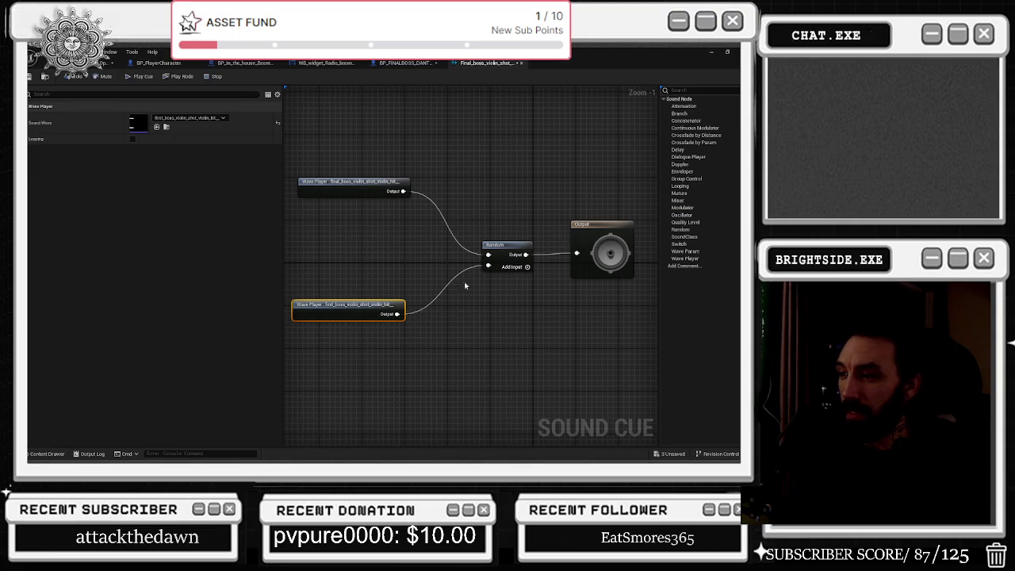
Locate each Wave Player's sound asset in the sfx folder, then return to BP_FINALBOSS_DANTALION
click(167, 127)
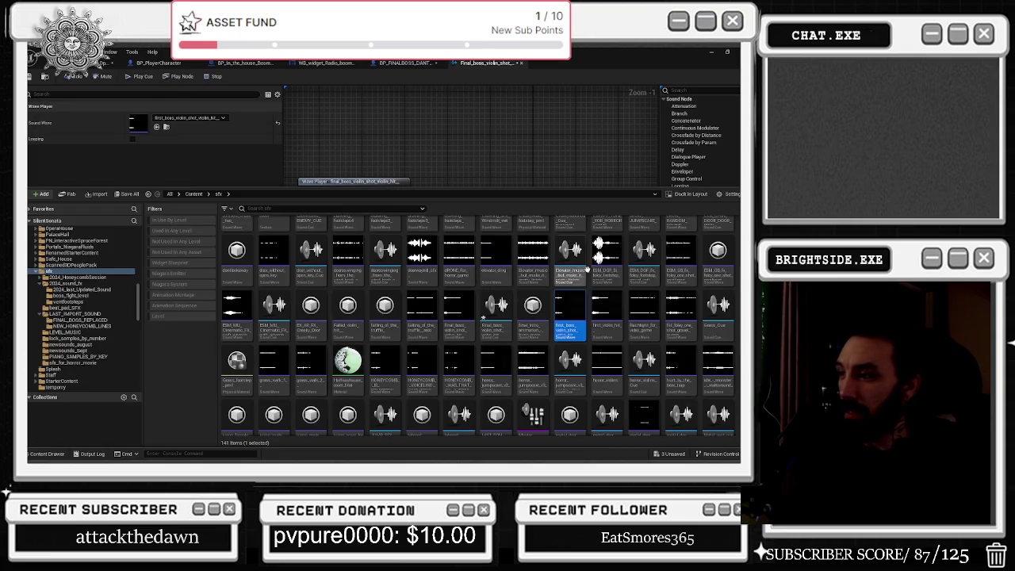
click(382, 126)
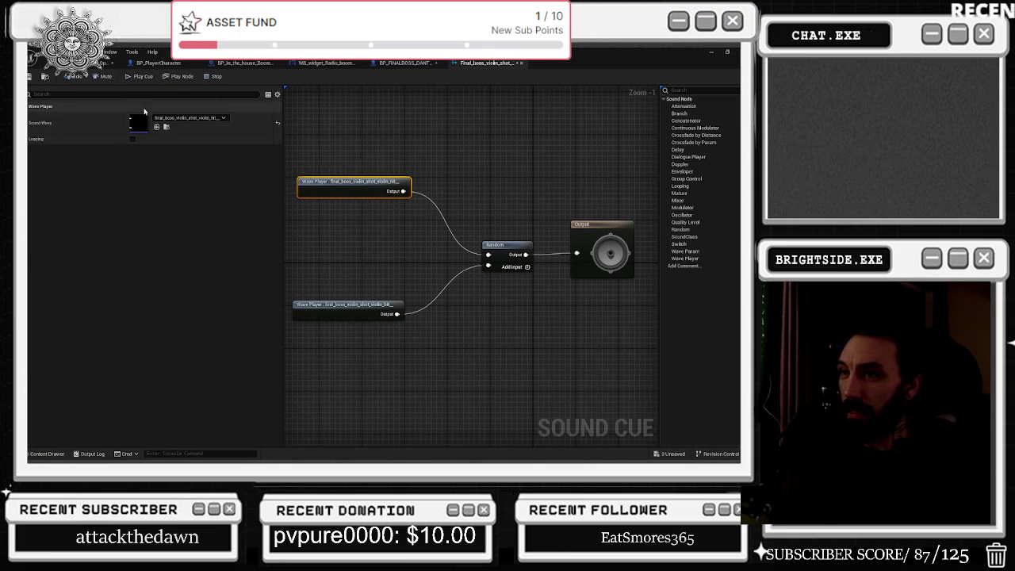
click(165, 126)
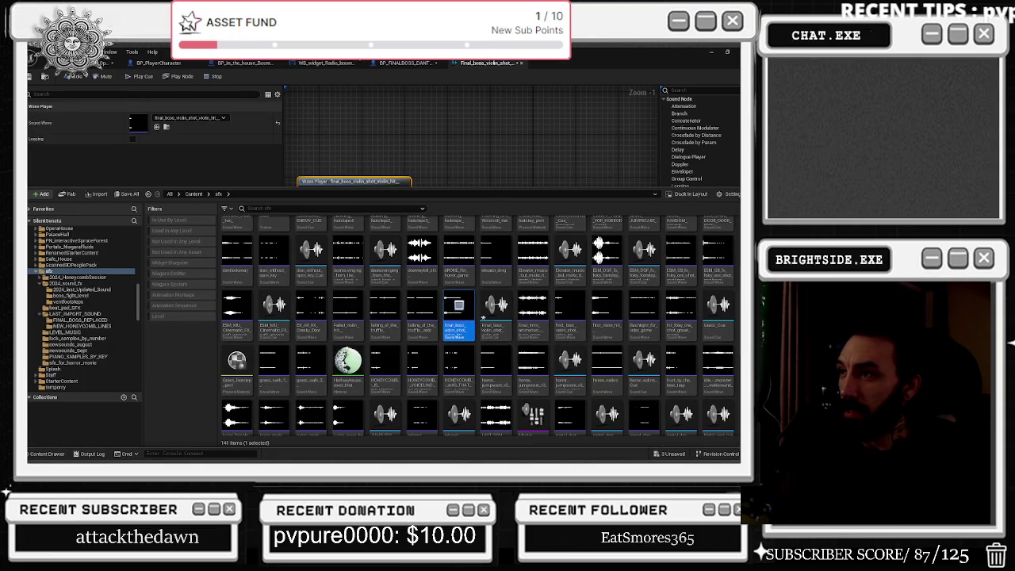
click(415, 64)
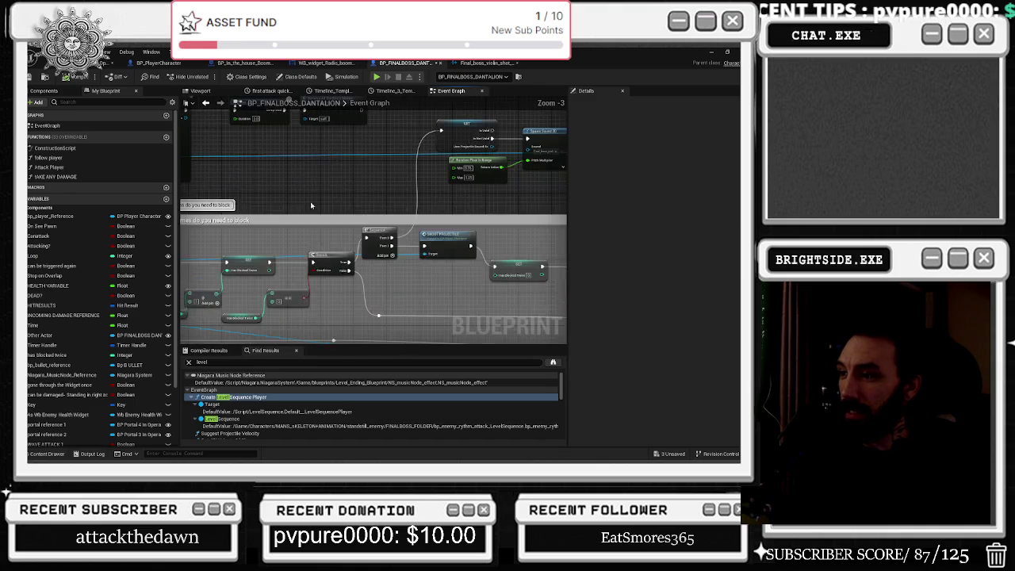
Pan and zoom the boss Event Graph to review the Shoot Projectile and Sequence nodes
mouse_move(556, 211)
mouse_down()
mouse_move(341, 175)
mouse_move(349, 262)
mouse_up()
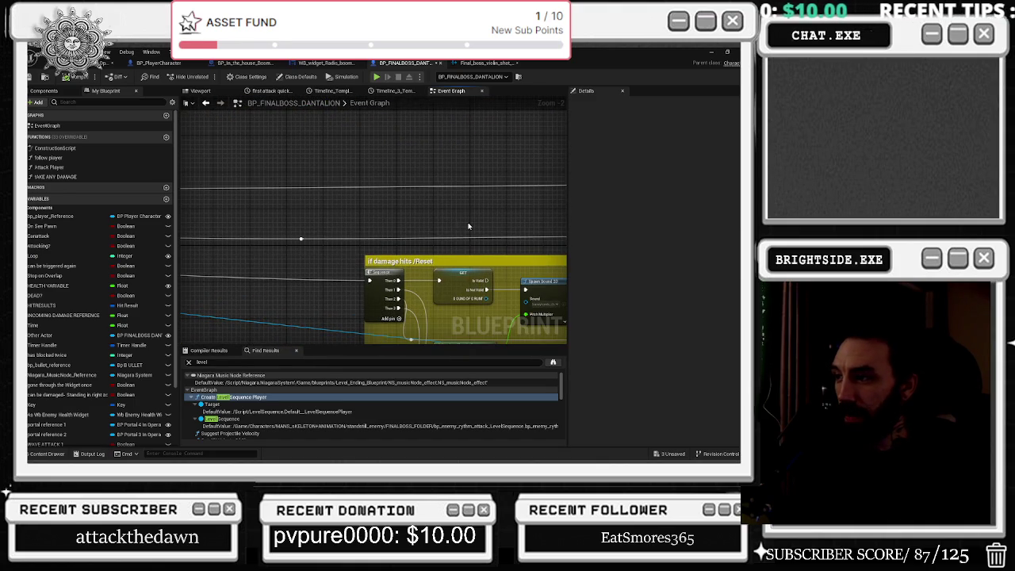
scroll(352, 228, up, 2)
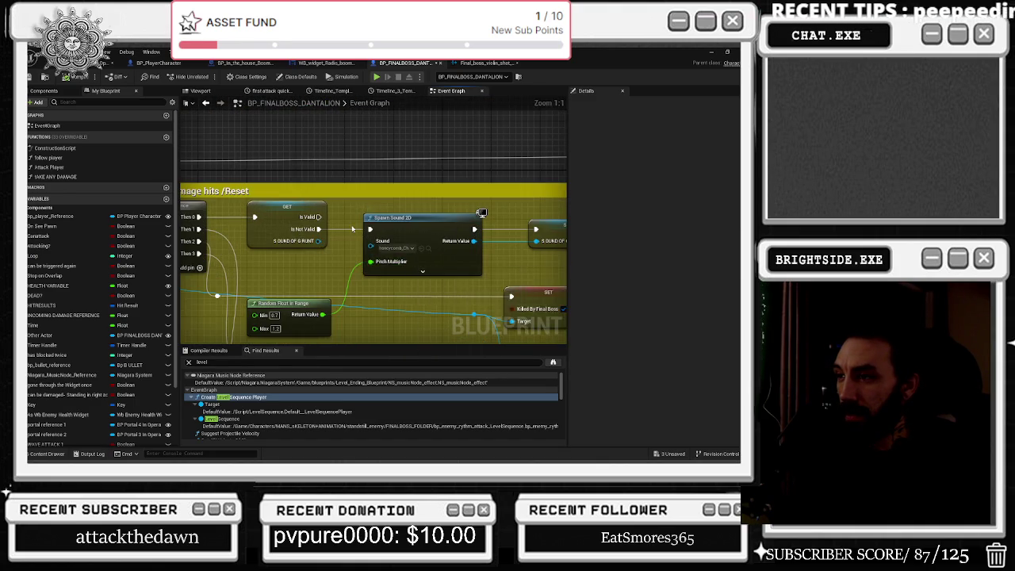
scroll(352, 229, down, 6)
mouse_move(352, 228)
mouse_down()
mouse_move(450, 253)
mouse_move(504, 216)
mouse_up()
scroll(362, 223, up, 1)
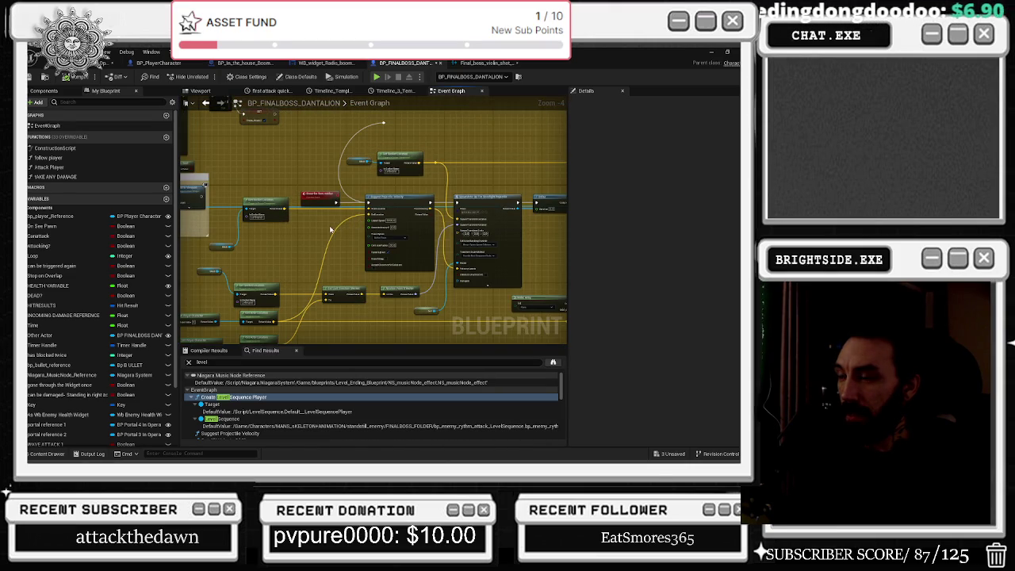
scroll(262, 194, up, 3)
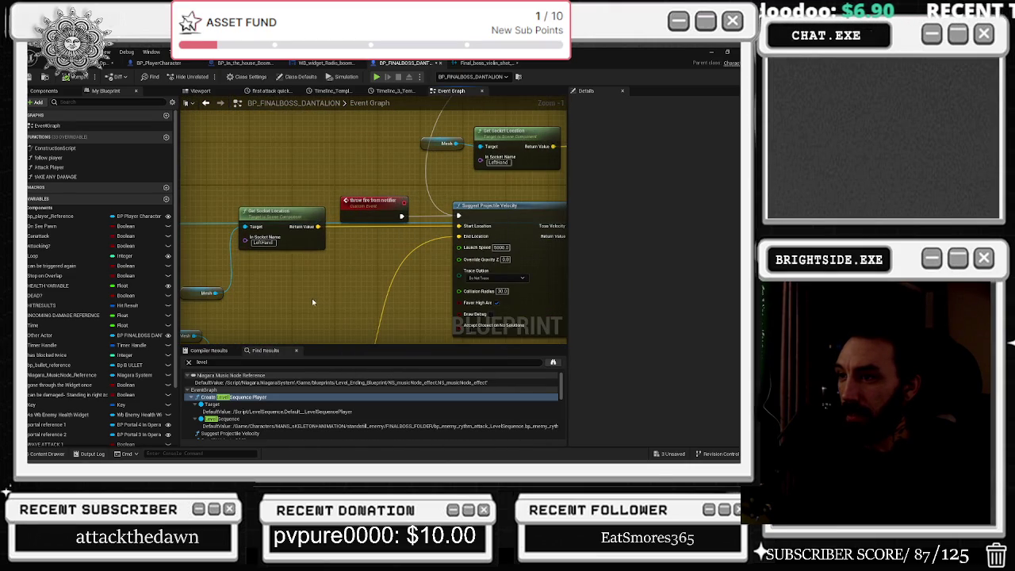
scroll(312, 302, down, 1)
Review the SpawnActor, Sphere Trace and Branch/Cast groups, then Play In Editor with Alt+P
mouse_move(312, 302)
mouse_down()
mouse_move(301, 284)
mouse_move(195, 269)
mouse_up()
mouse_move(385, 277)
mouse_down()
mouse_move(373, 190)
mouse_move(349, 214)
mouse_move(388, 230)
mouse_move(354, 261)
mouse_up()
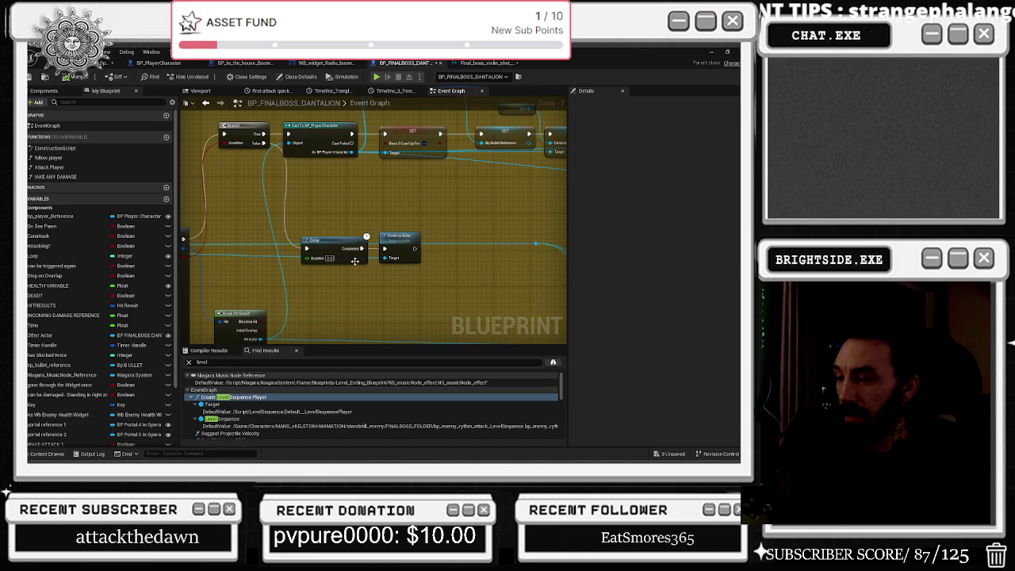
scroll(397, 289, down, 10)
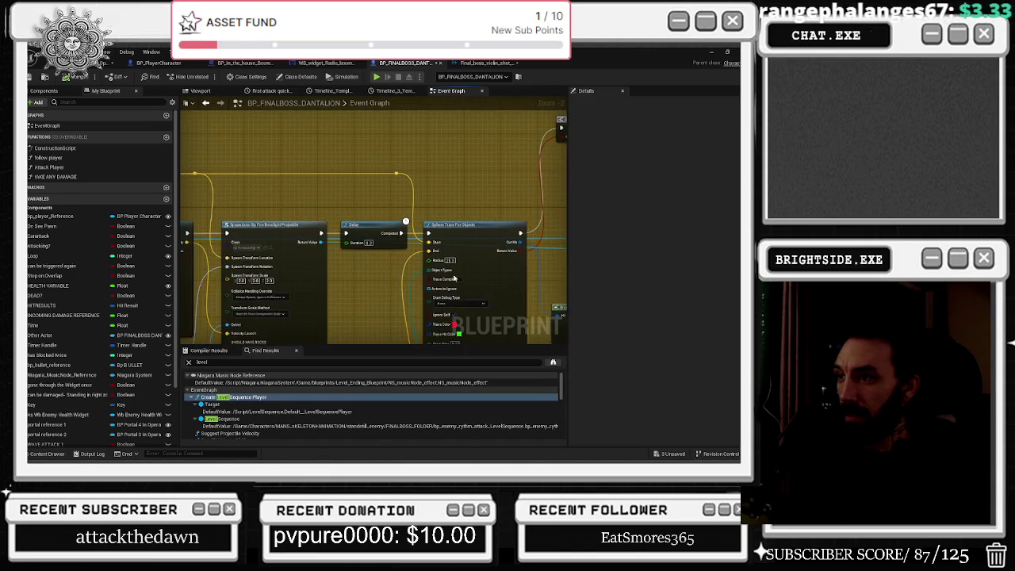
mouse_move(321, 258)
mouse_down()
mouse_move(295, 209)
mouse_move(290, 219)
mouse_up()
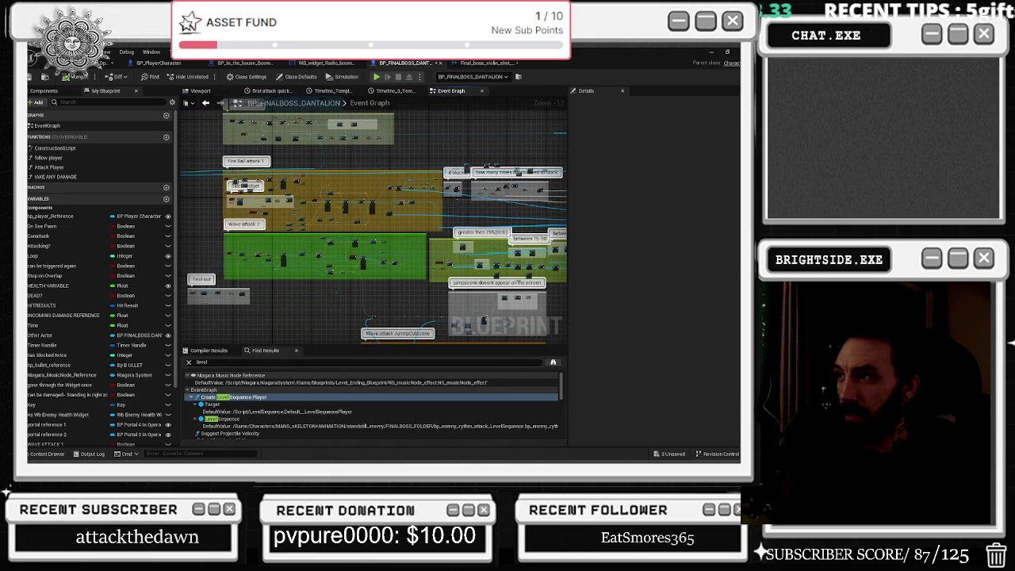
click(200, 91)
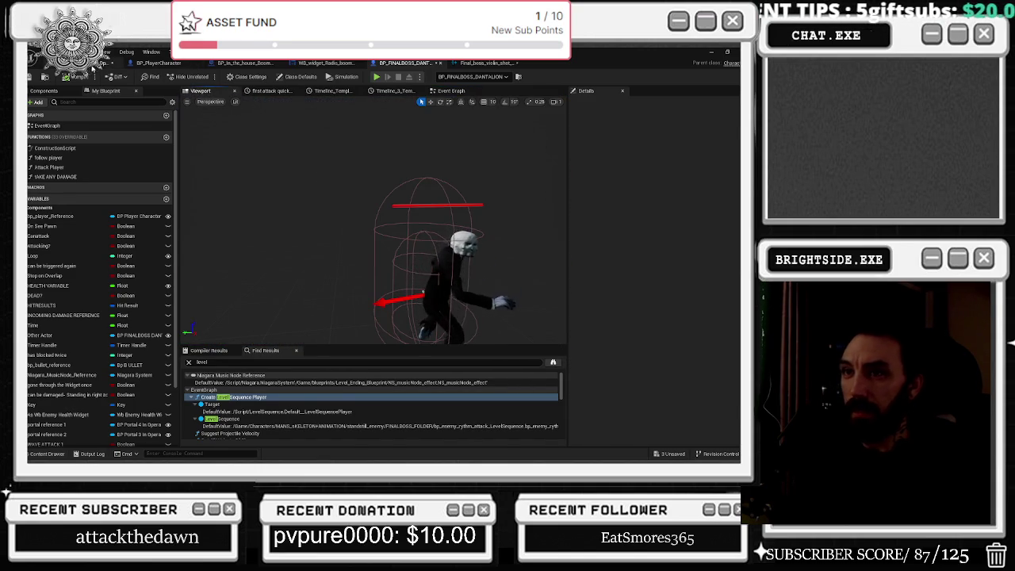
key(alt+p)
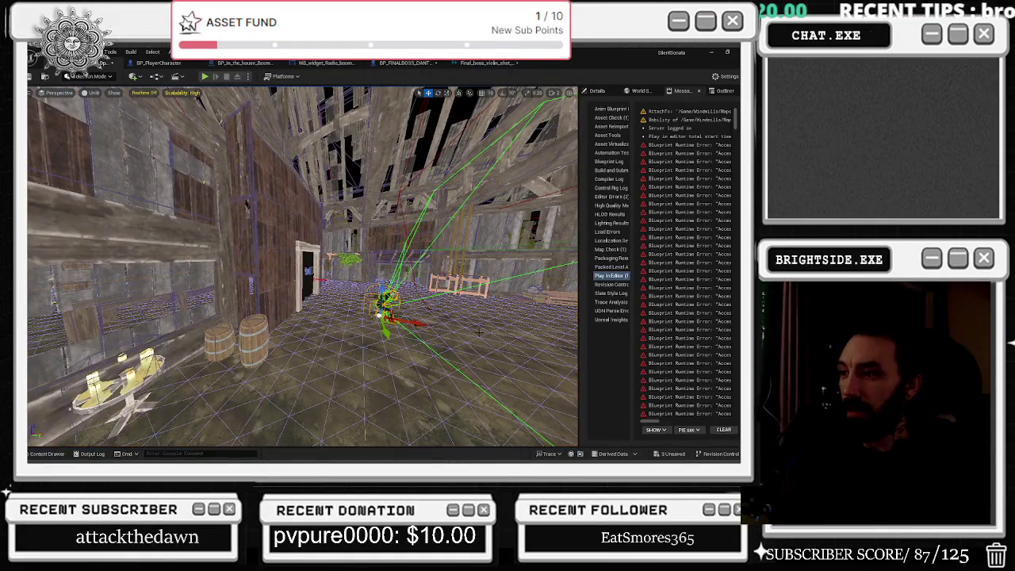
End play, select the boss actor in the barn level, and open BP_BOSSFIGHT_AI_FINAL_BOSS
key(Escape)
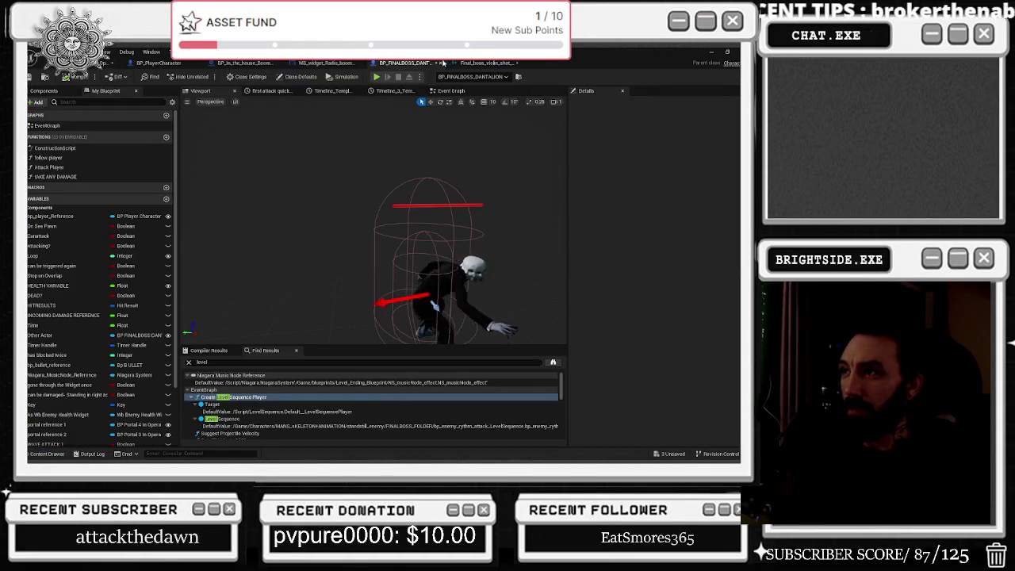
click(86, 62)
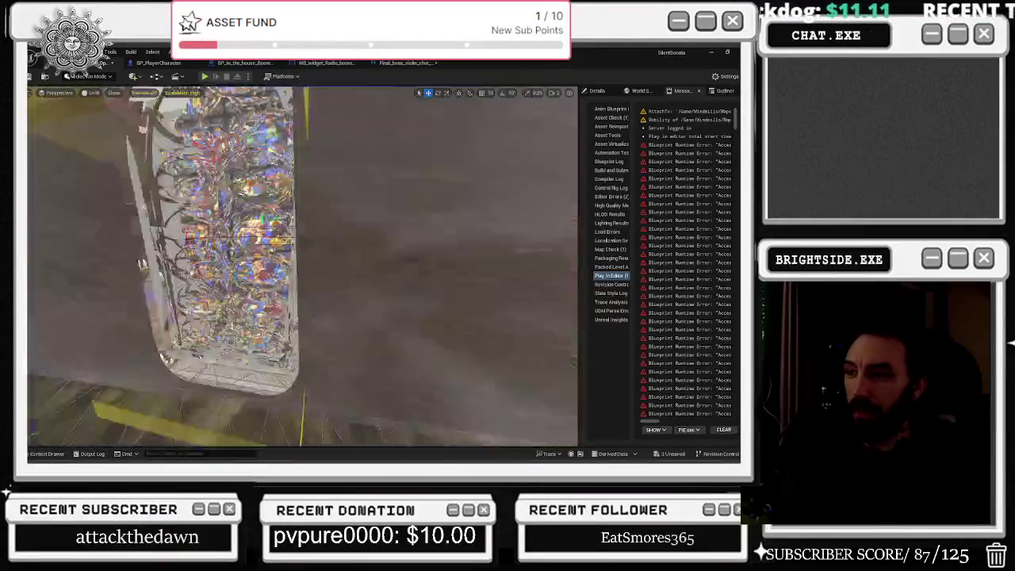
click(355, 287)
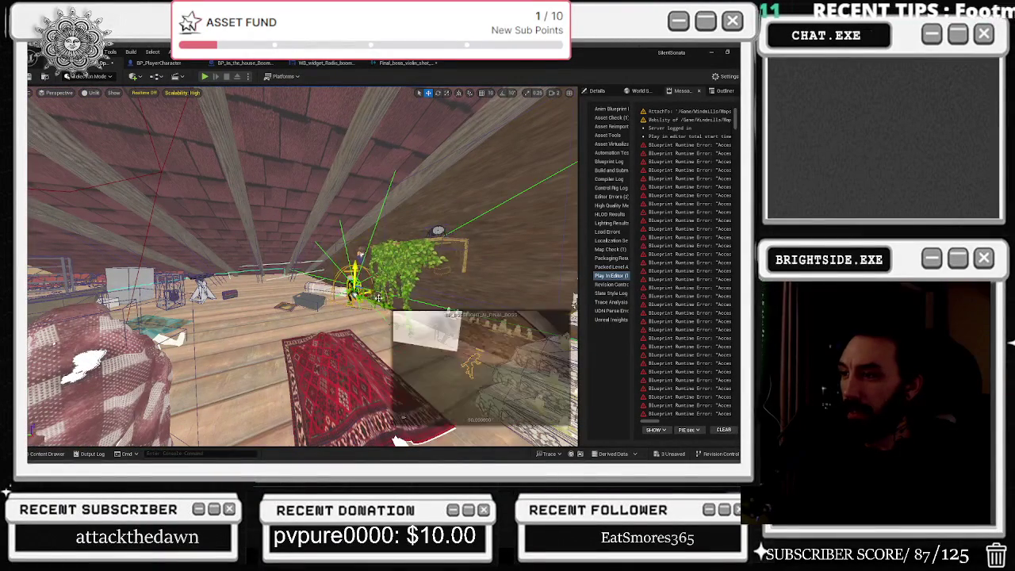
key(ctrl+e)
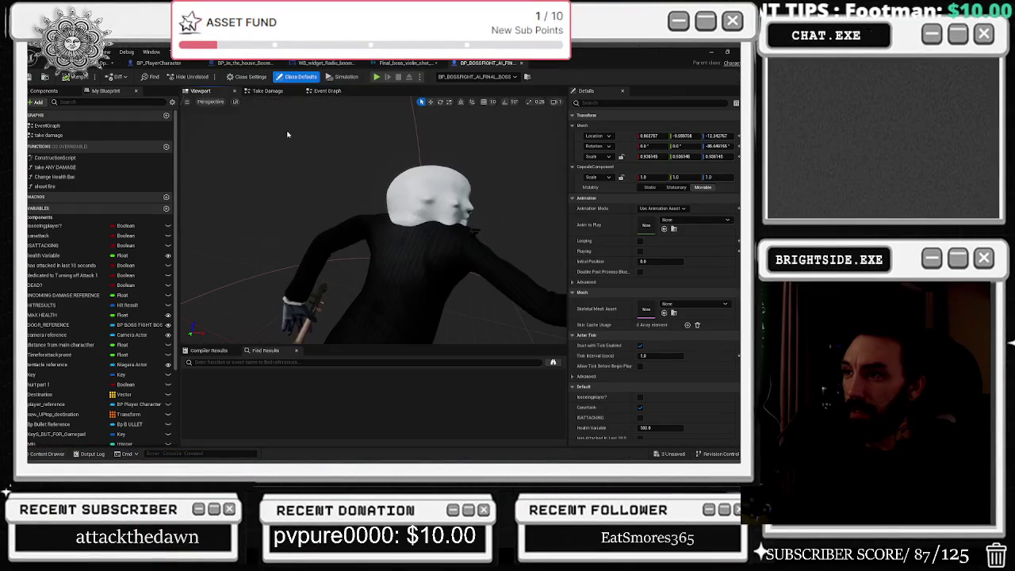
Orbit the boss preview and look over the Take Damage graph's nodes
mouse_move(417, 141)
mouse_down()
mouse_move(428, 151)
mouse_move(416, 141)
mouse_up()
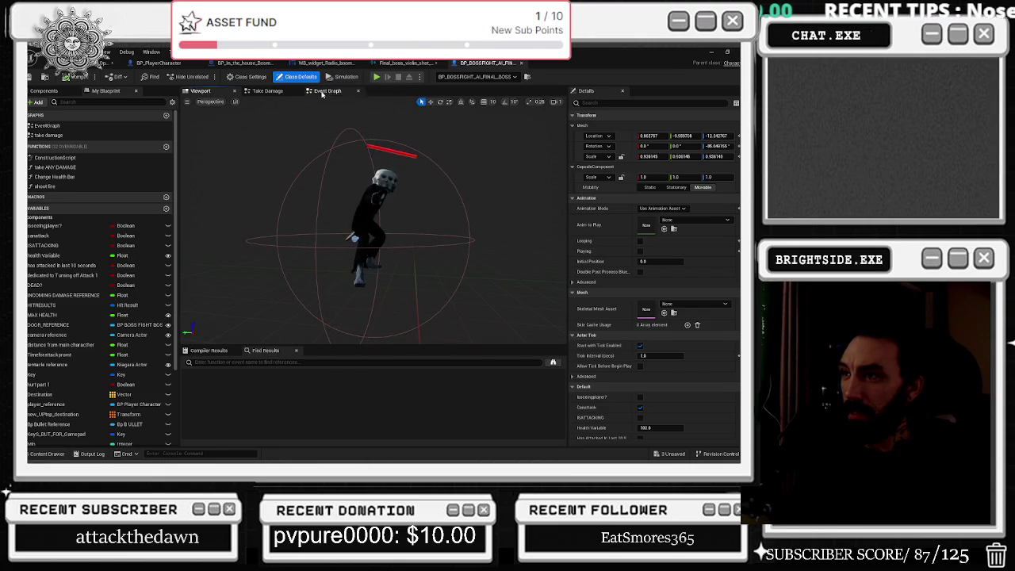
click(264, 91)
drag(447, 226, 448, 228)
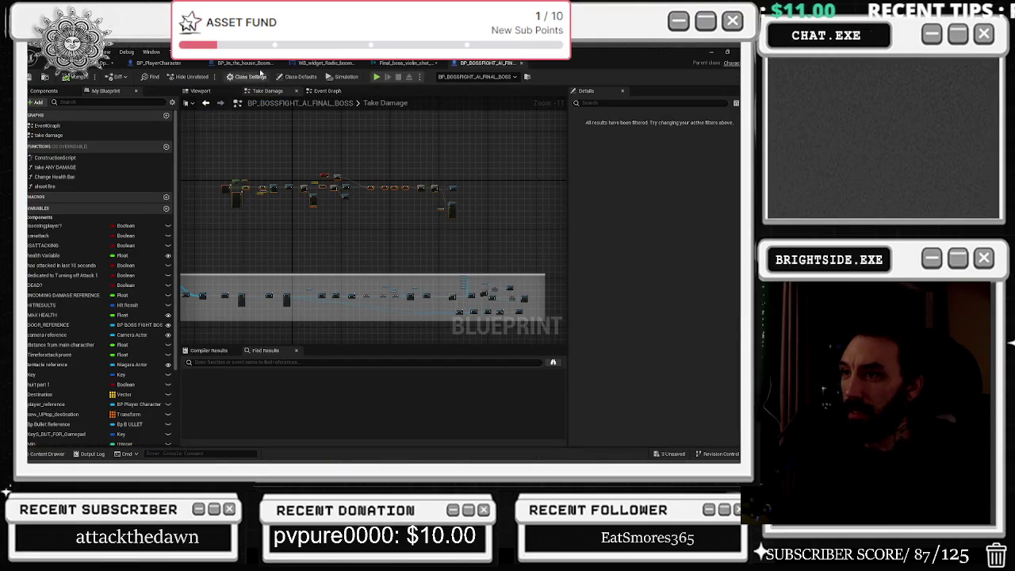
Navigate the Event Graph to the Spawn Sound 2D and Fade In nodes and show the newsounds_Sept sounds
click(327, 91)
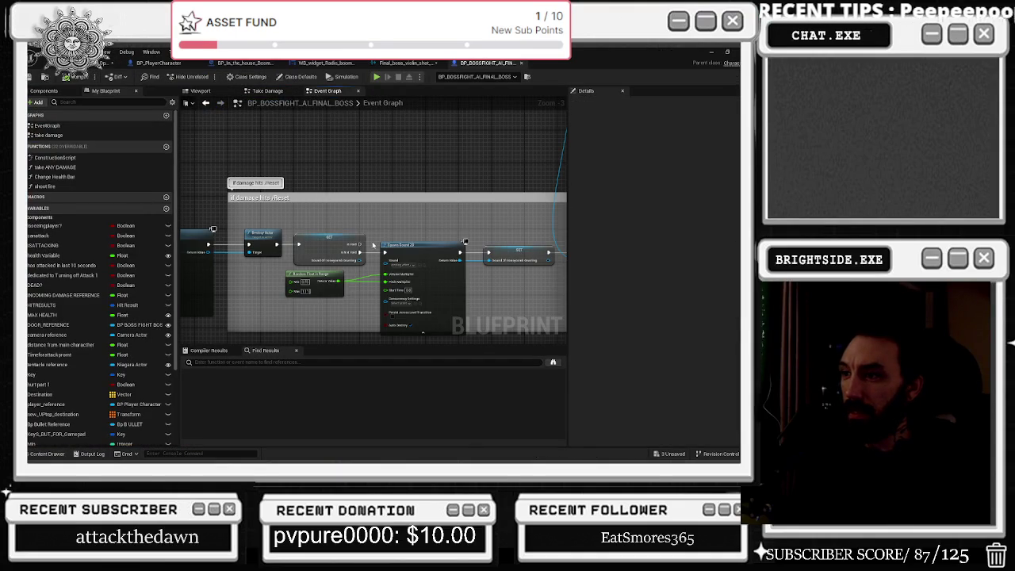
scroll(372, 245, down, 3)
scroll(331, 225, up, 2)
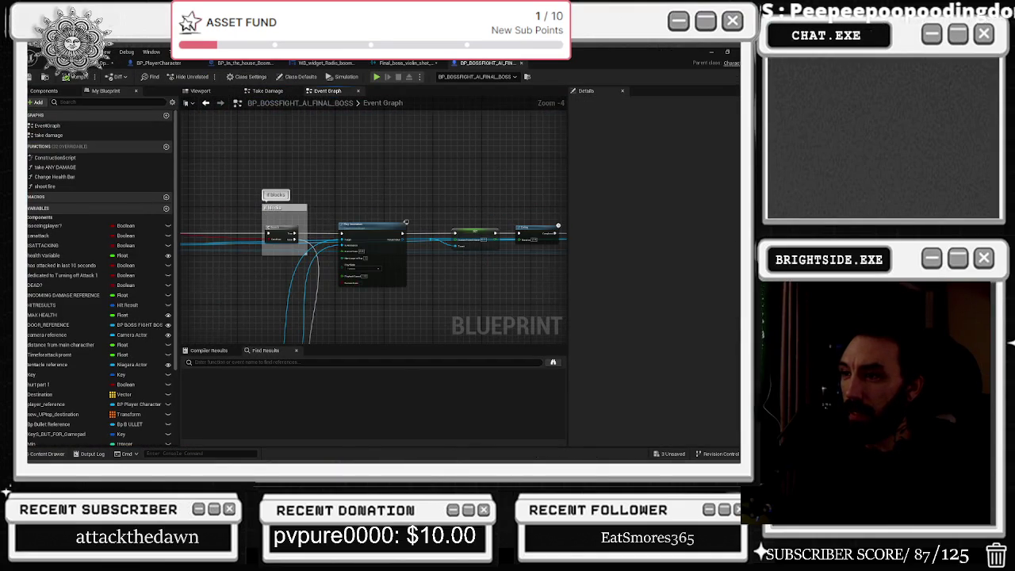
scroll(405, 223, down, 7)
scroll(297, 269, up, 4)
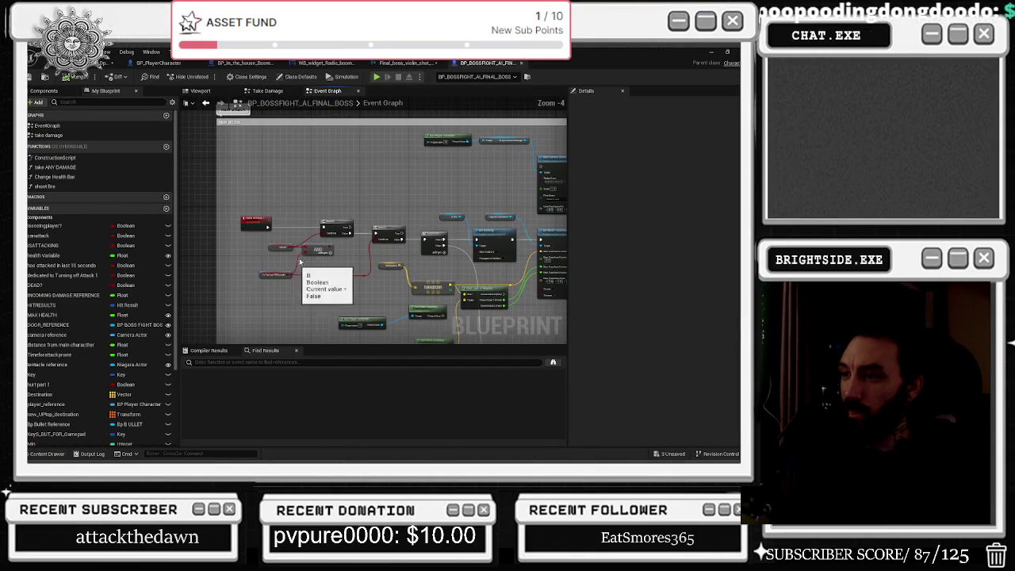
scroll(412, 231, up, 2)
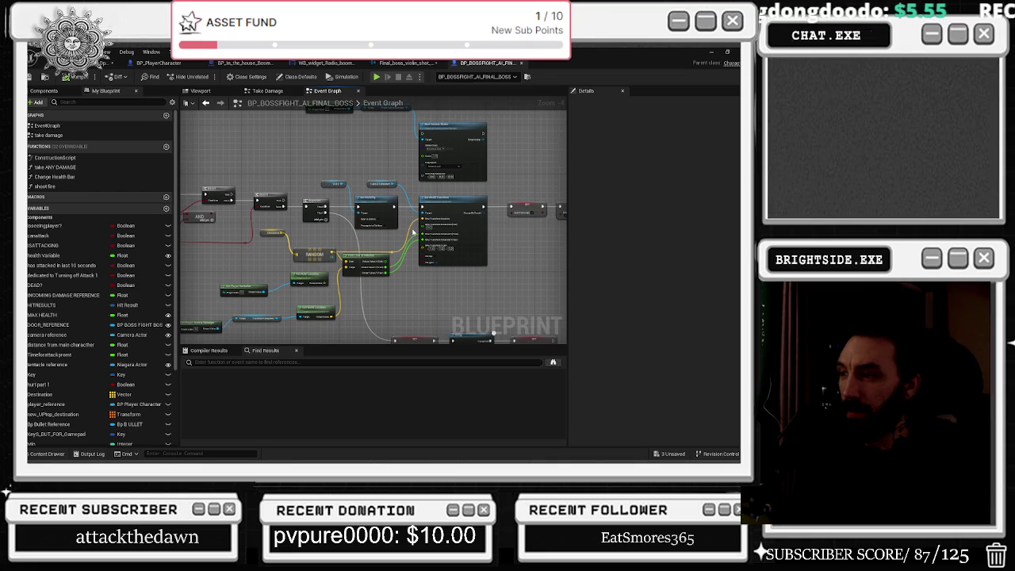
mouse_move(397, 242)
mouse_down()
mouse_move(430, 280)
mouse_move(396, 309)
mouse_move(362, 245)
mouse_move(389, 225)
mouse_move(427, 305)
mouse_move(380, 242)
mouse_move(357, 182)
mouse_up()
scroll(338, 277, up, 6)
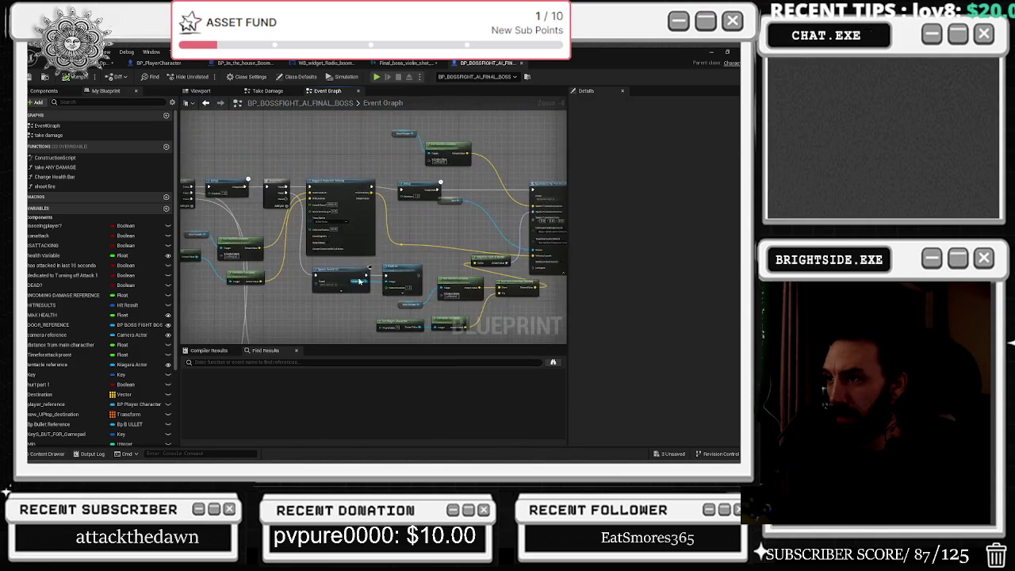
click(342, 291)
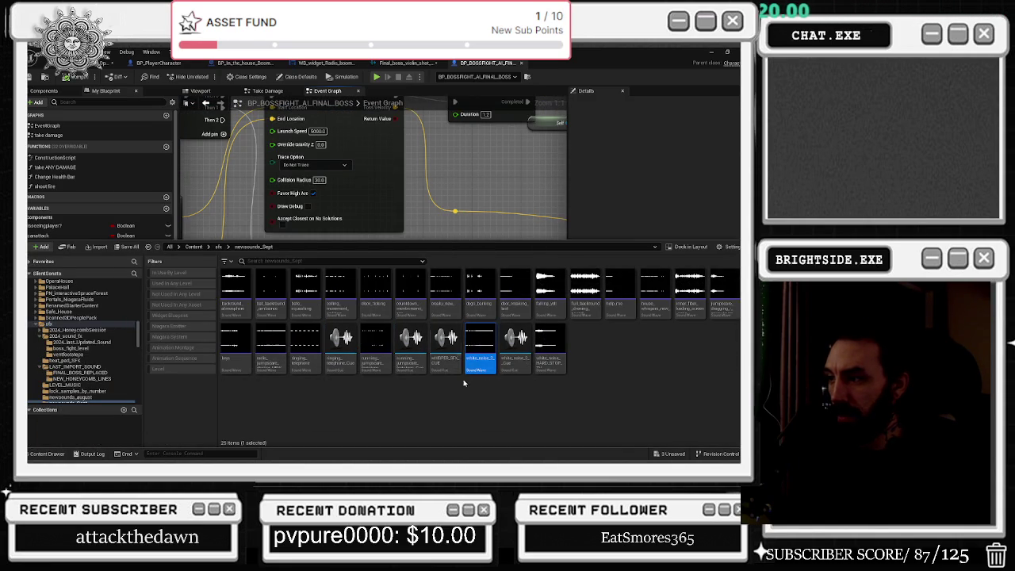
Assign the white_noise_2 Cue to the Spawn Sound 2D node's Sound pin
click(515, 362)
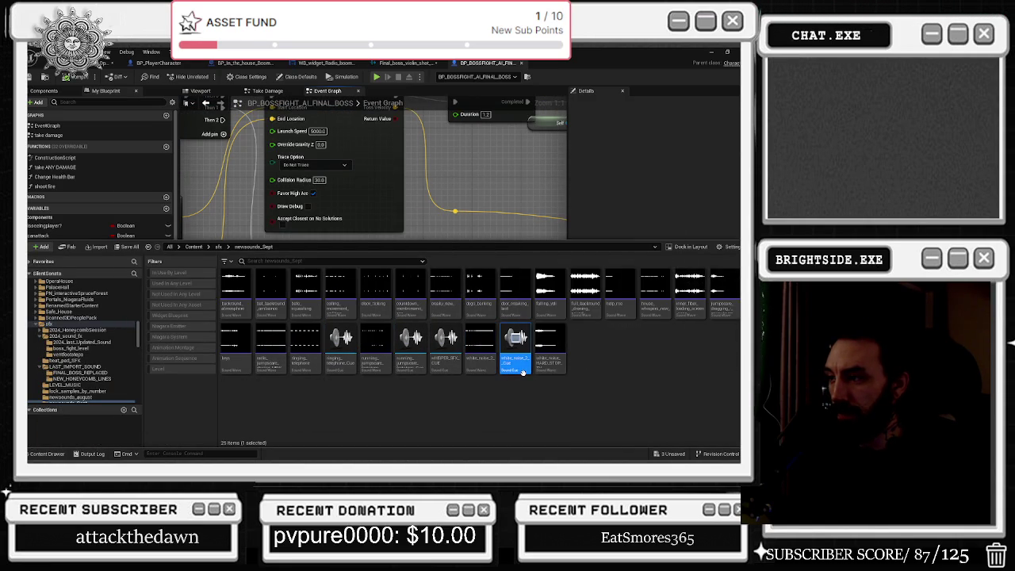
click(493, 184)
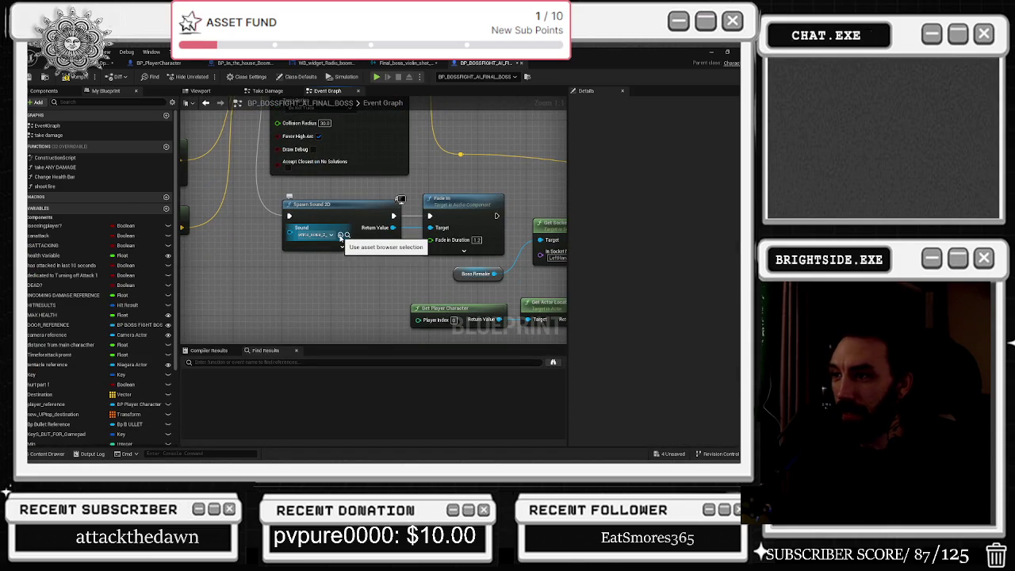
click(346, 235)
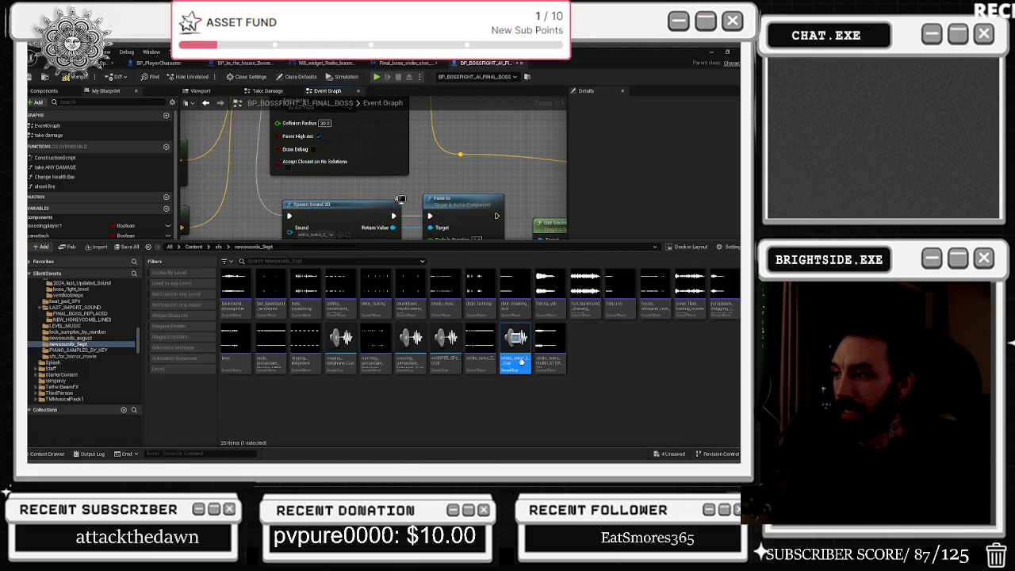
click(346, 235)
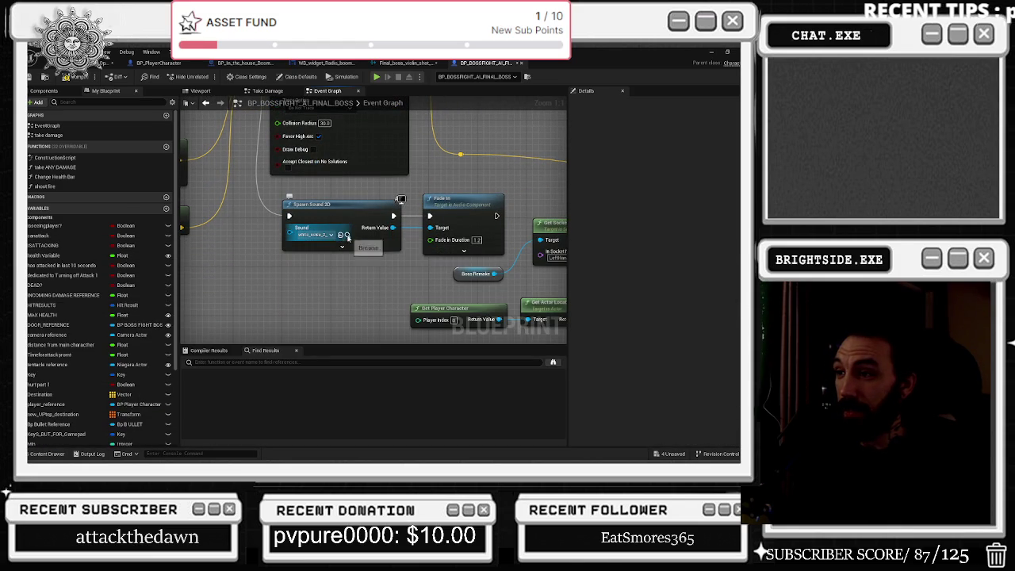
Pan across the SpawnActor, Delay, Sequence and Cast nodes and compile the boss Blueprint
drag(346, 236, 423, 195)
drag(359, 221, 183, 234)
drag(555, 119, 357, 238)
click(347, 230)
mouse_move(429, 209)
mouse_down()
mouse_move(294, 239)
mouse_move(270, 262)
mouse_up()
scroll(263, 251, down, 2)
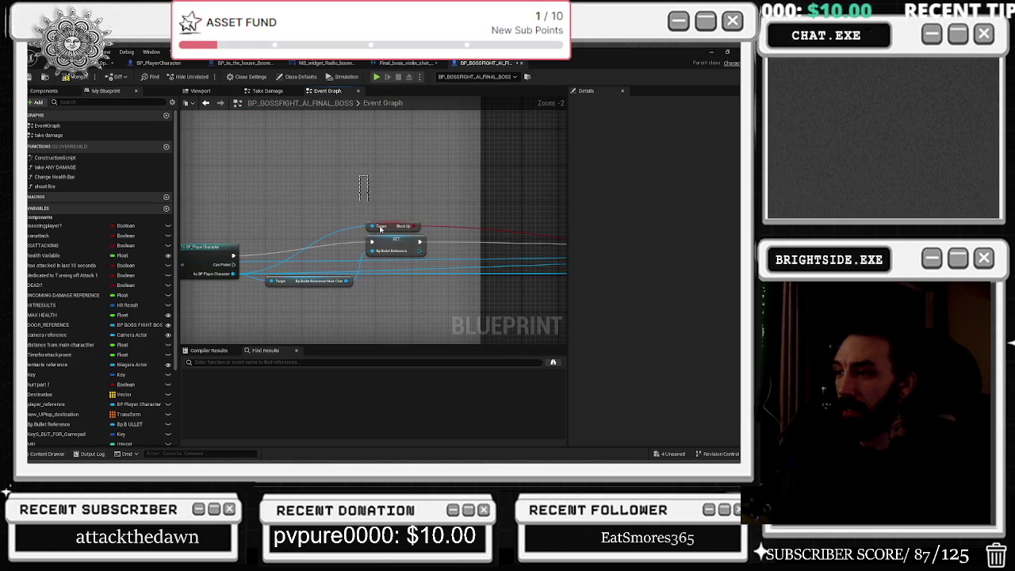
drag(380, 229, 419, 239)
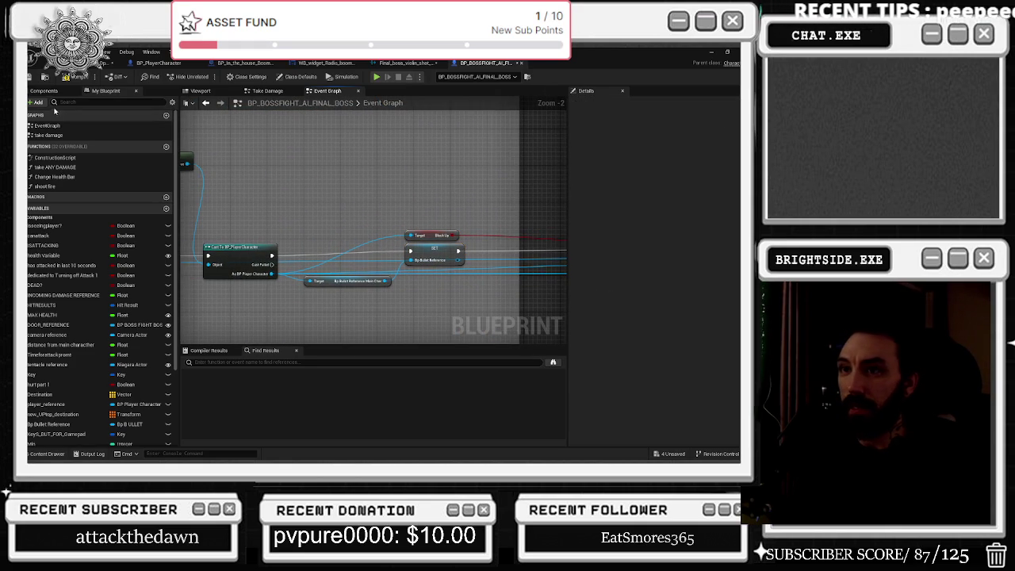
click(66, 77)
click(111, 63)
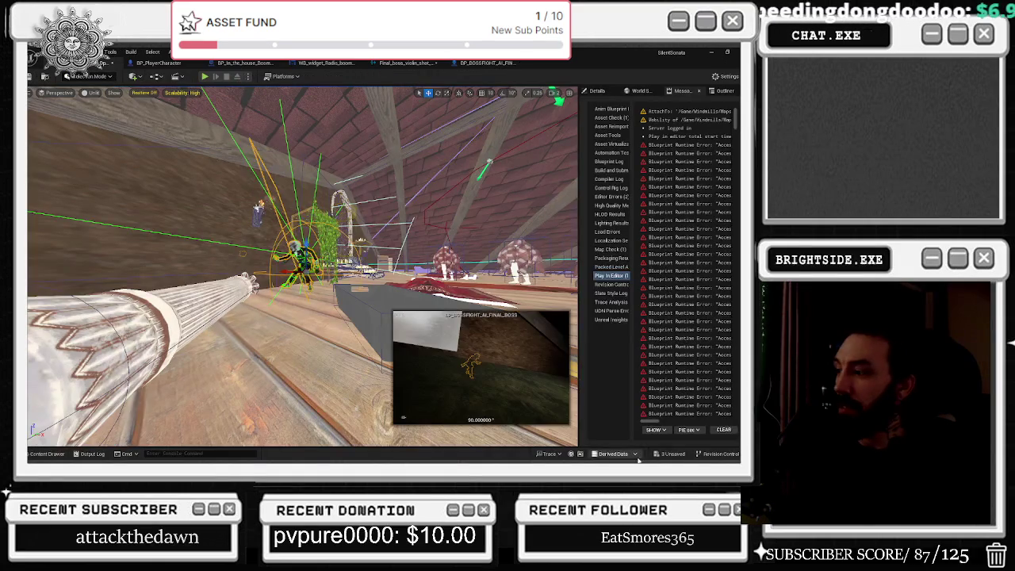
Save the three modified assets with Save Selected
click(666, 454)
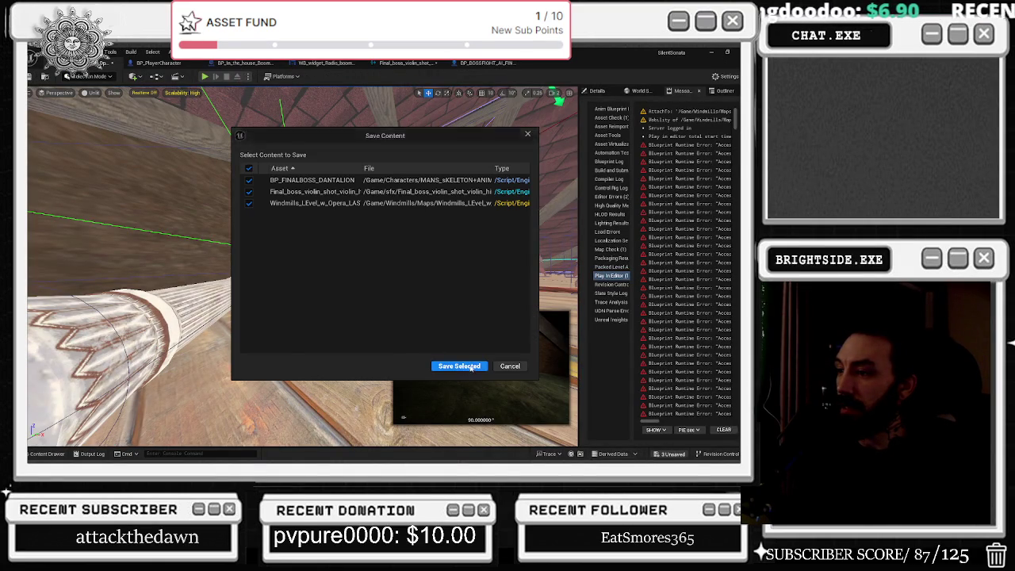
click(460, 369)
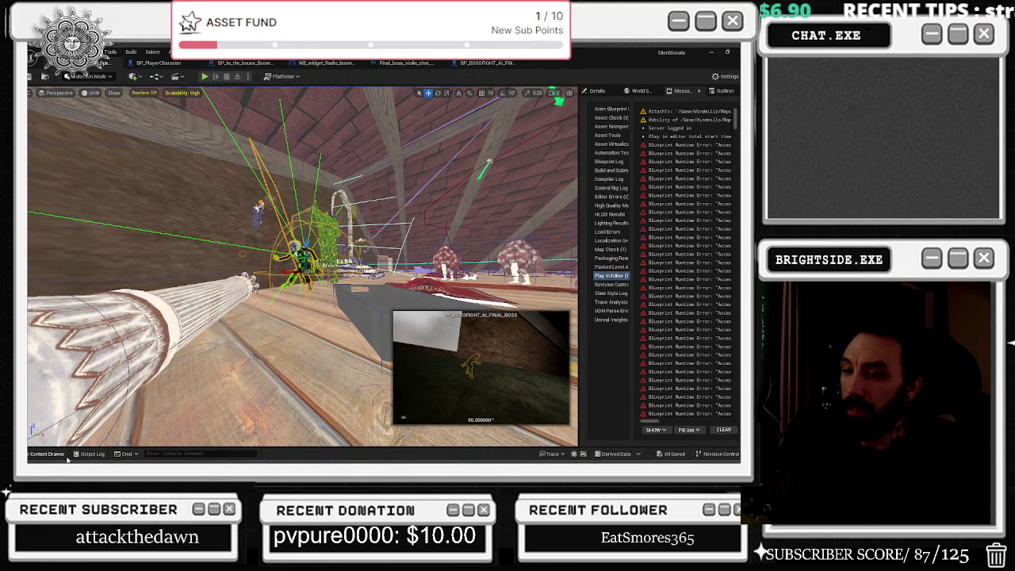
click(48, 454)
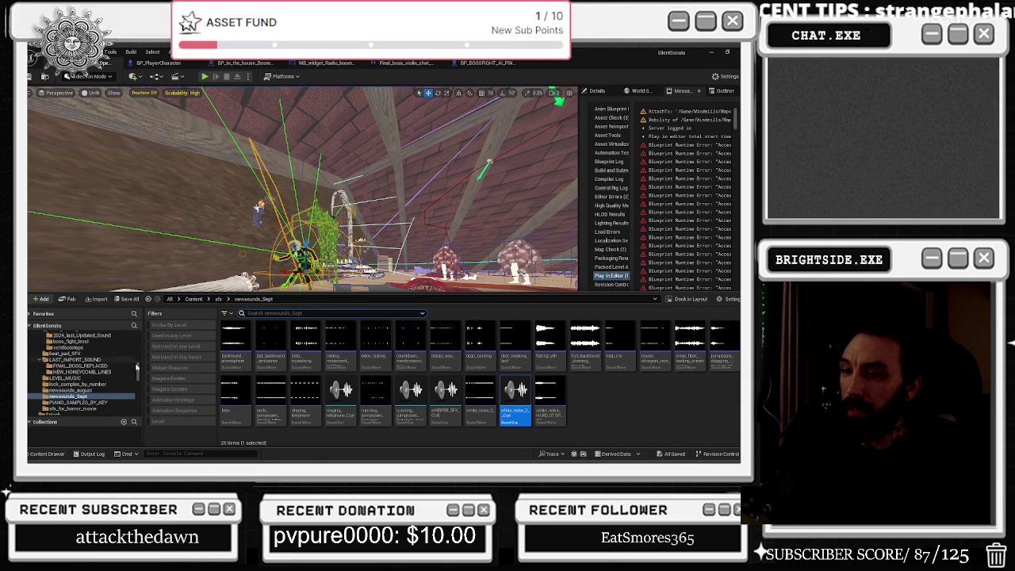
Go to Favorites > HouseProject > Maps_HouseProject and load the Maps_HouseProject_BASIC level
drag(136, 368, 137, 335)
click(71, 338)
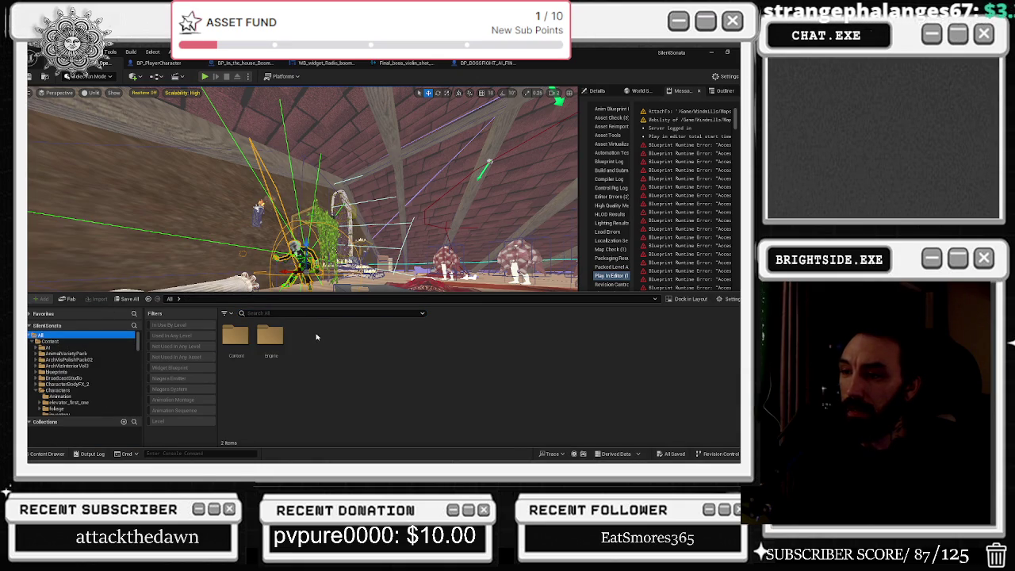
click(32, 341)
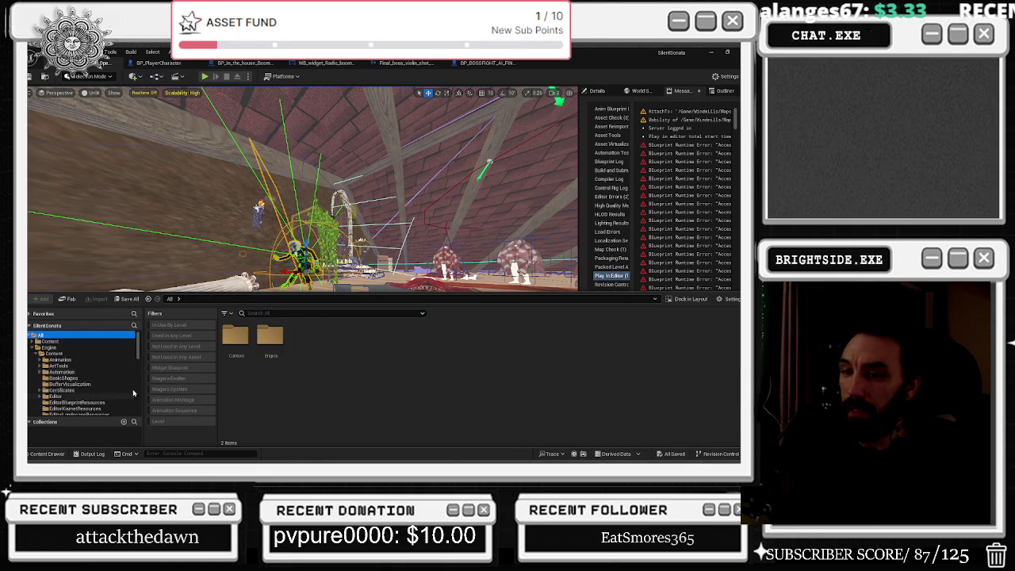
click(31, 335)
click(32, 314)
click(51, 323)
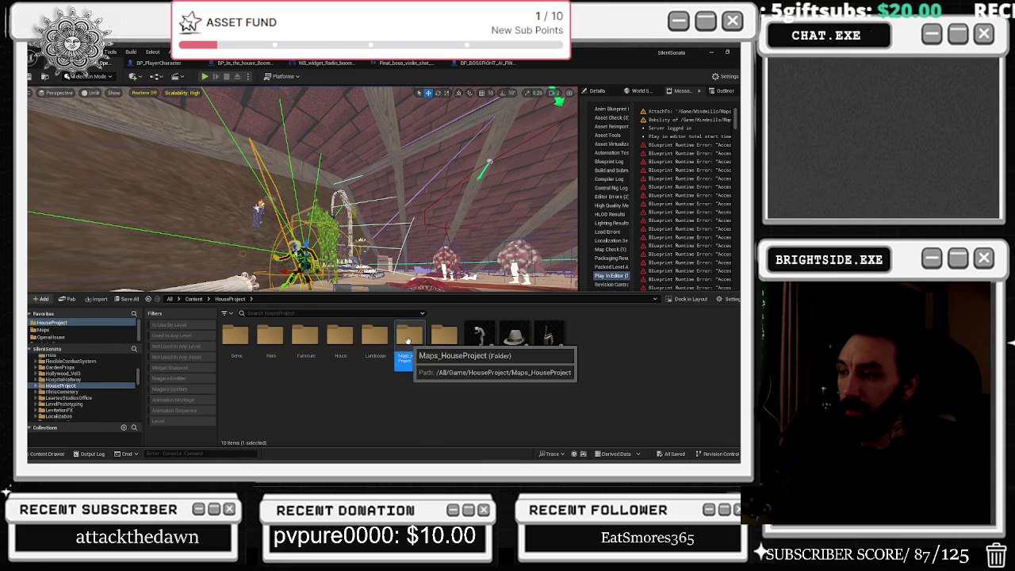
double_click(407, 358)
double_click(443, 347)
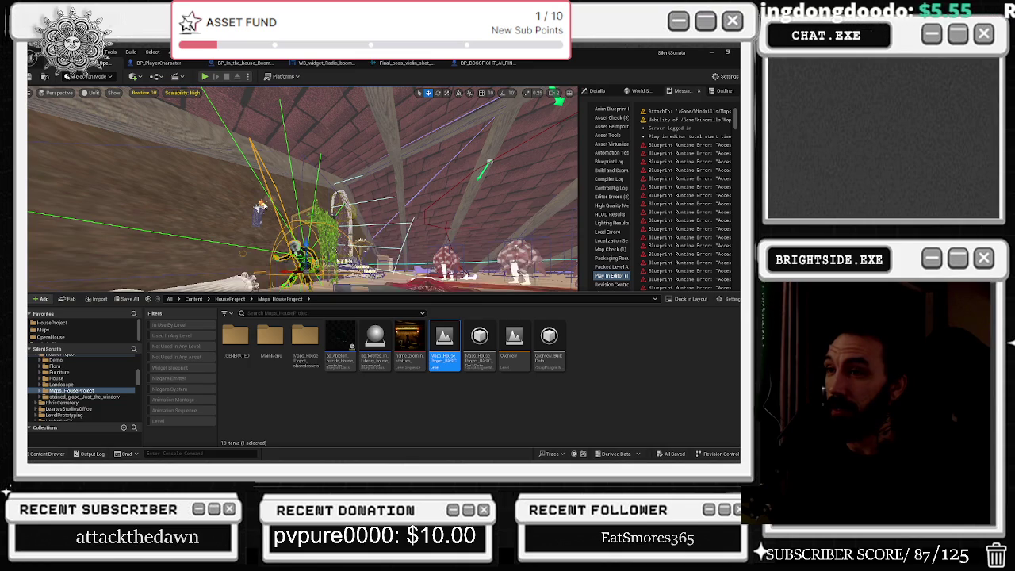
click(256, 226)
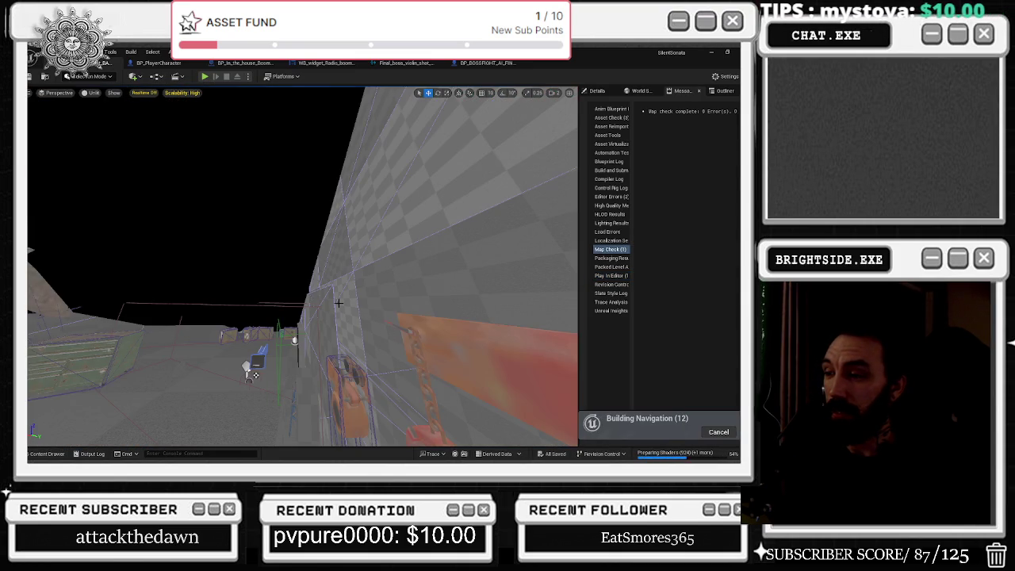
Fly the camera through the house past the altar and into the attic crate area
drag(302, 269, 171, 260)
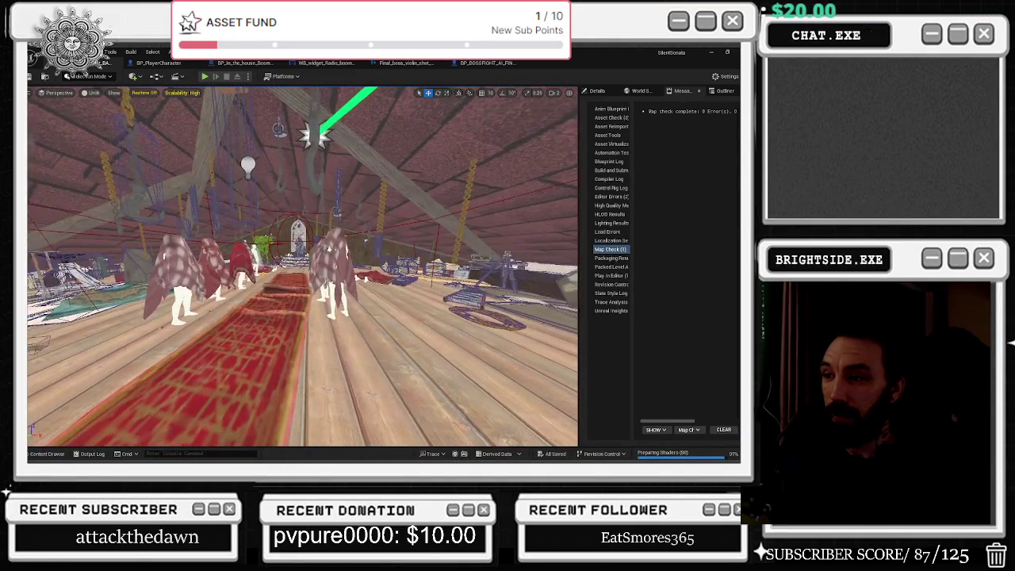
drag(171, 260, 168, 252)
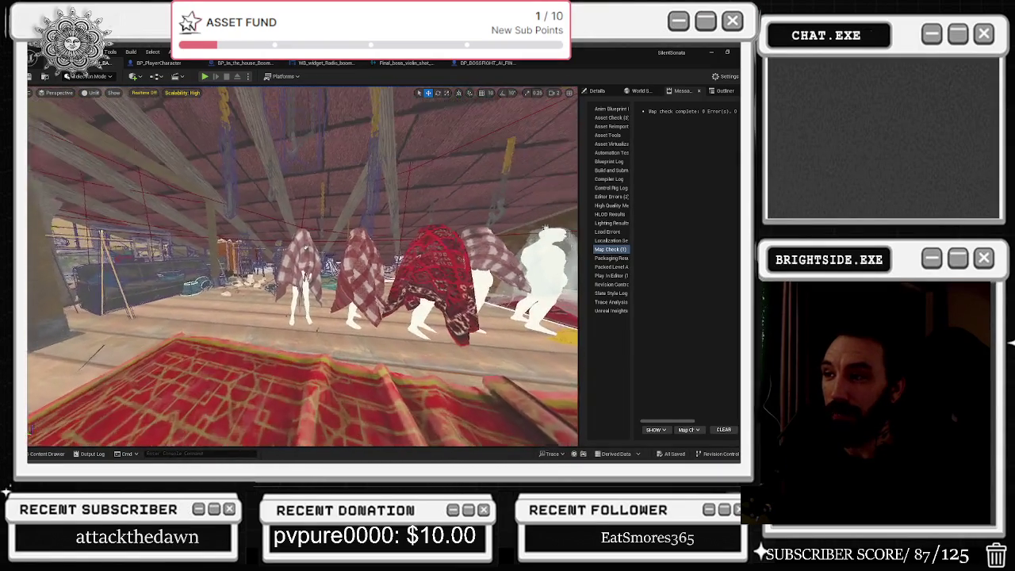
drag(168, 252, 206, 252)
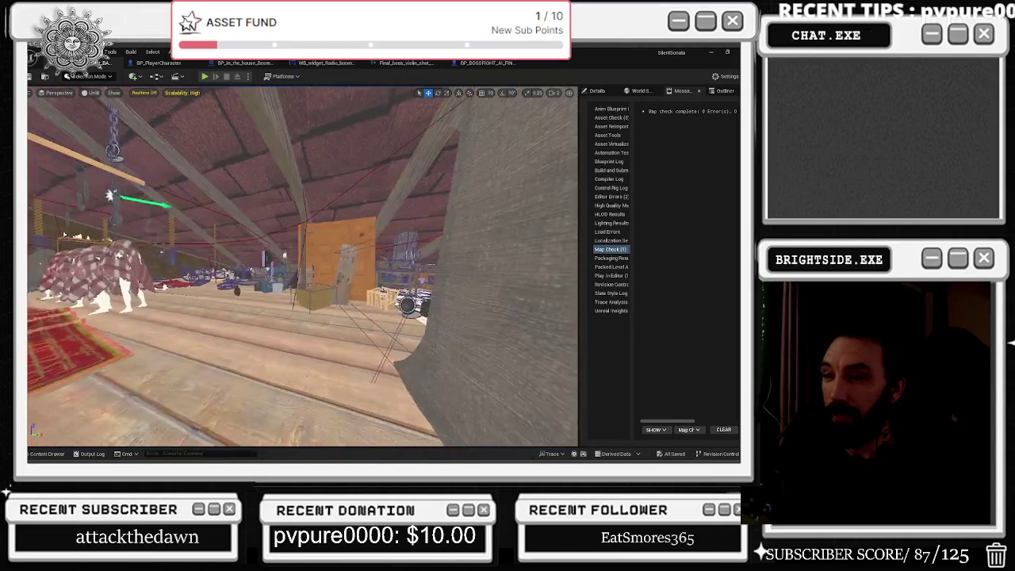
key(w)
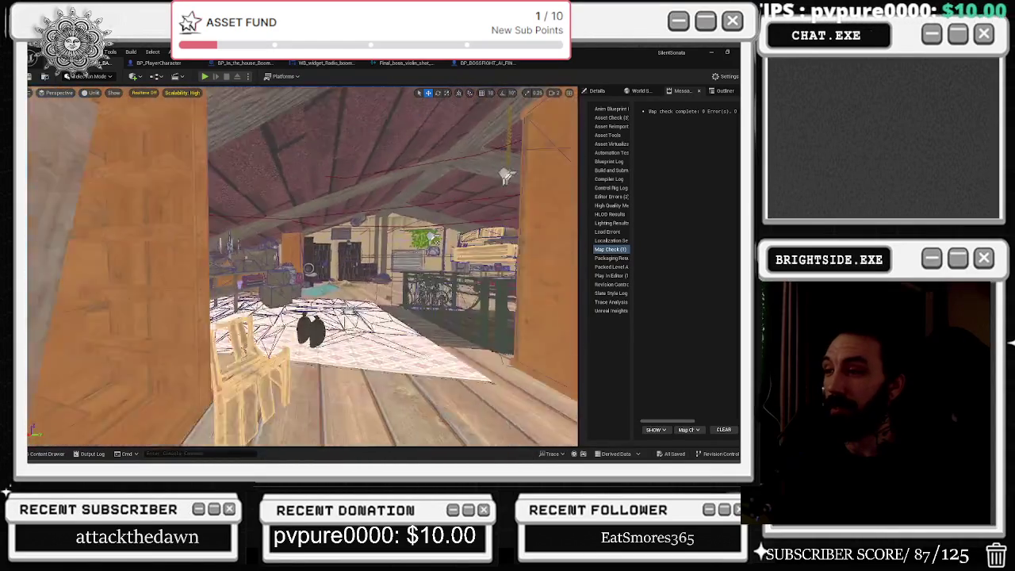
key(d)
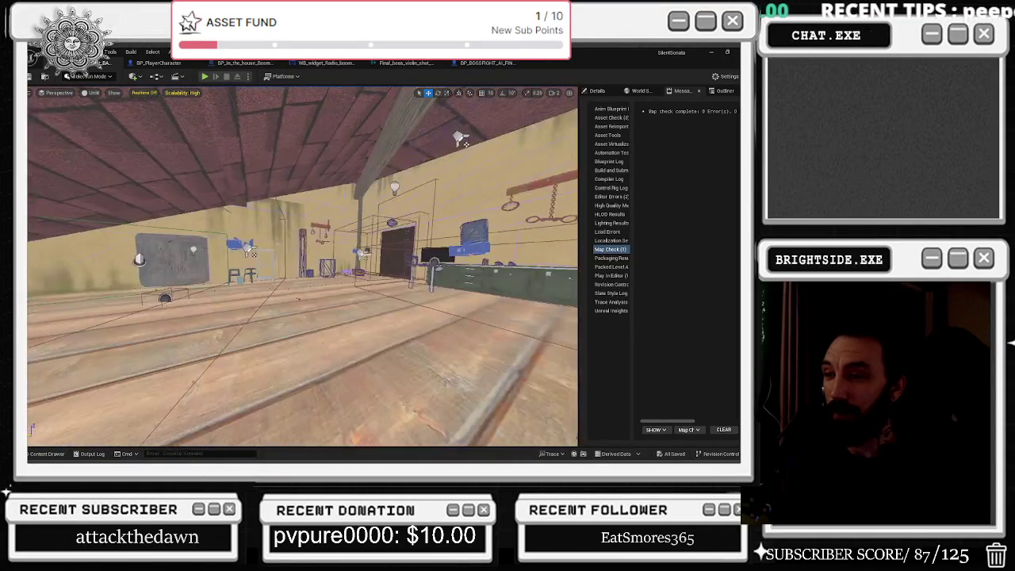
key(e)
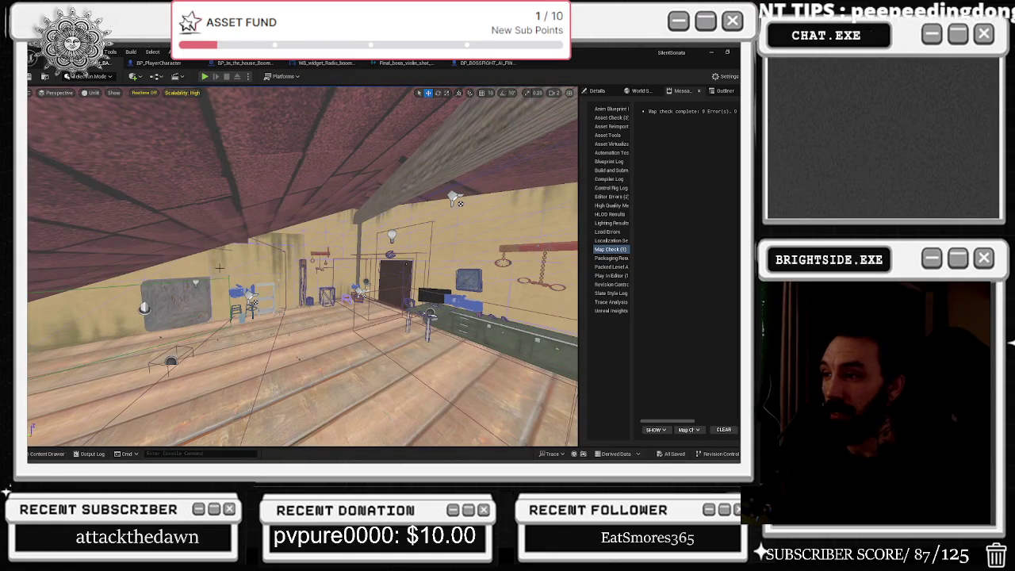
key(w)
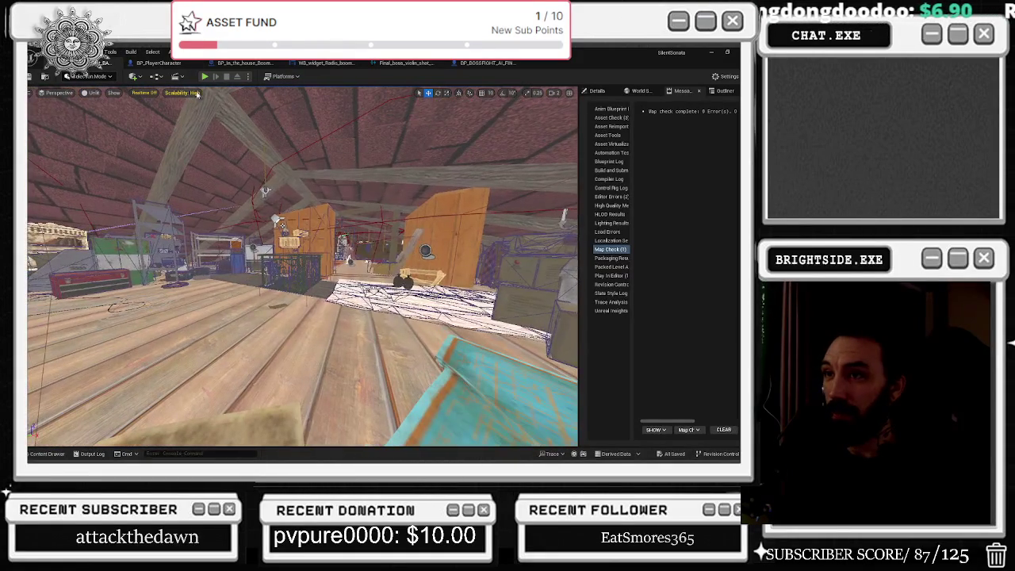
Set viewport scalability to Low and open the BP_In_the_house_Boombox_Different_tapes Event Graph
click(182, 93)
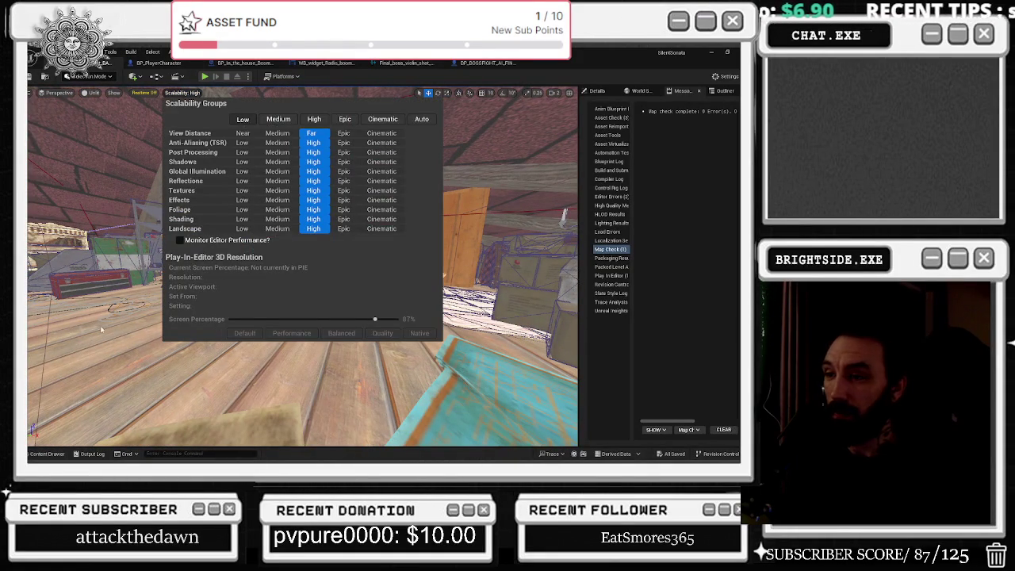
click(203, 343)
key(w)
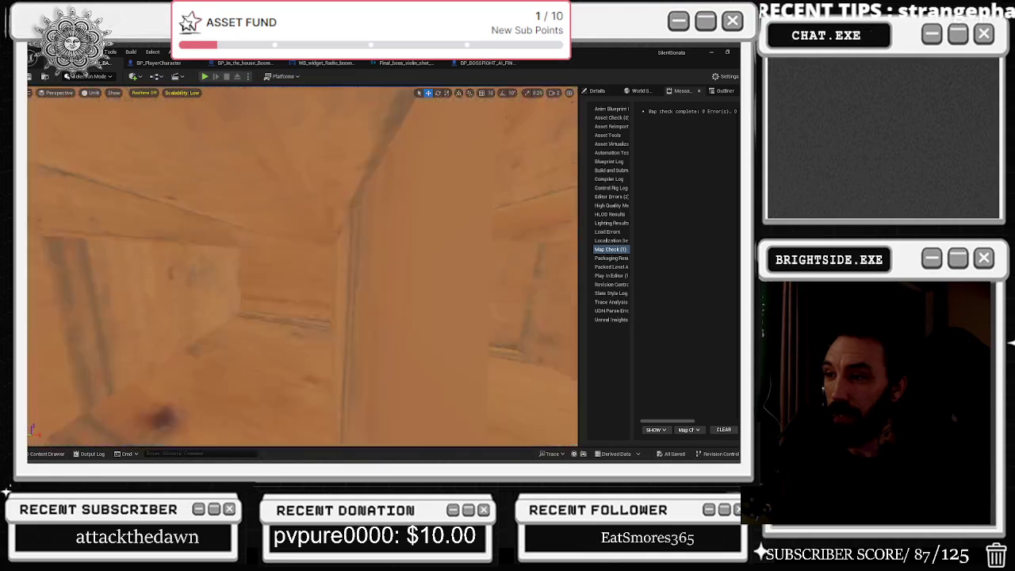
key(w)
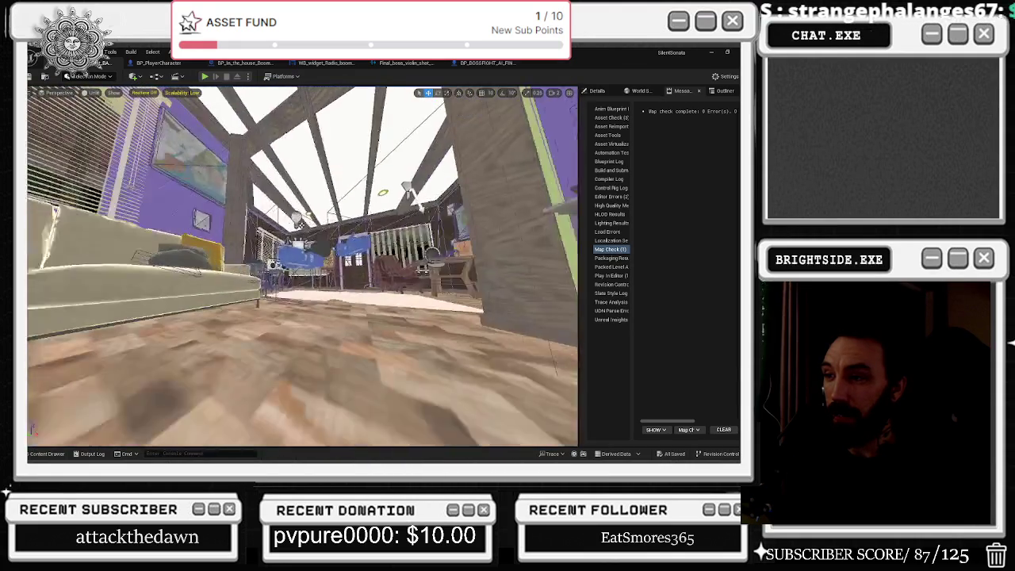
key(w)
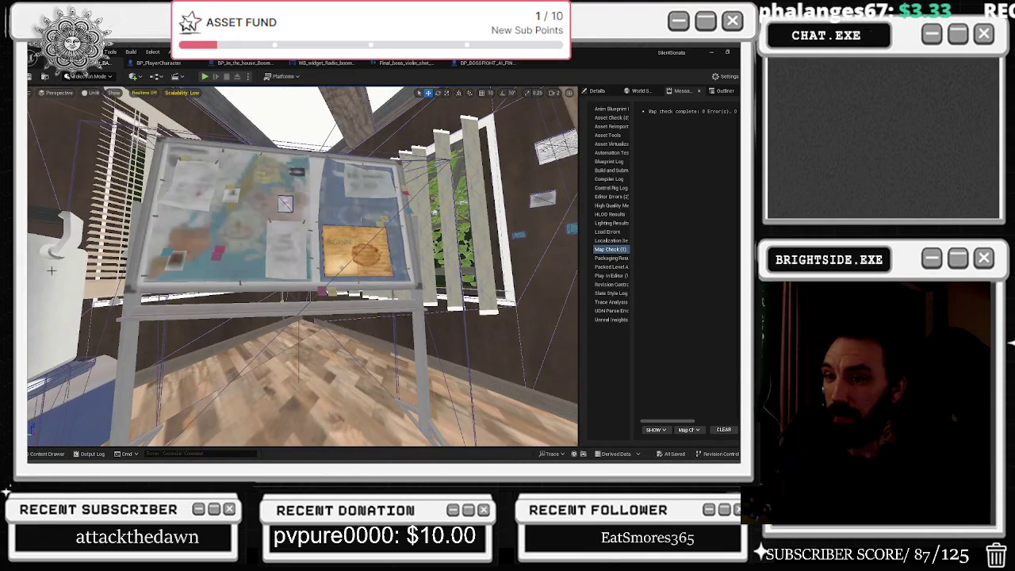
key(ctrl+Tab)
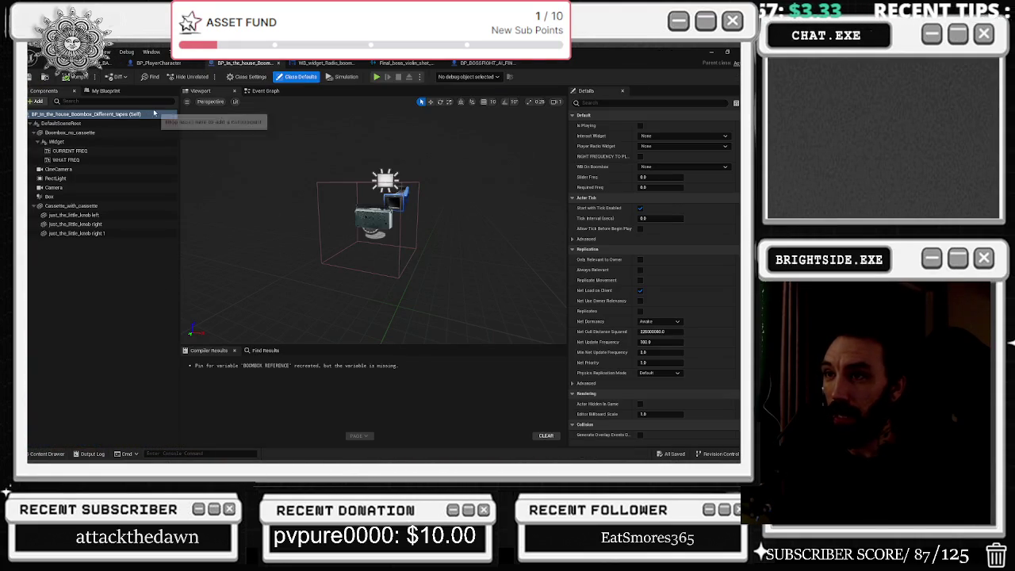
click(265, 92)
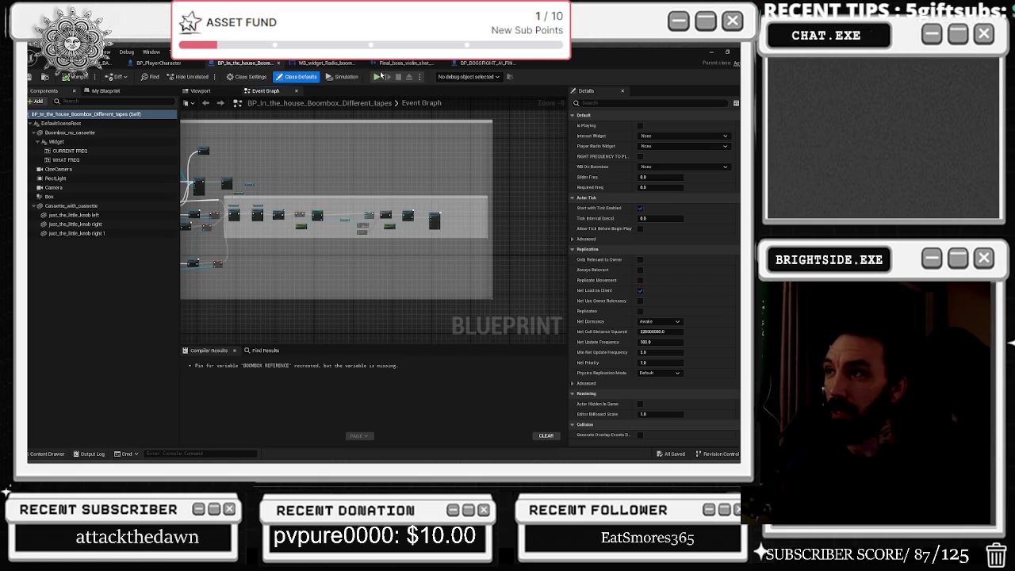
Select the overlap widget in the radio widget's Designer and switch to its Graph
click(393, 64)
click(321, 64)
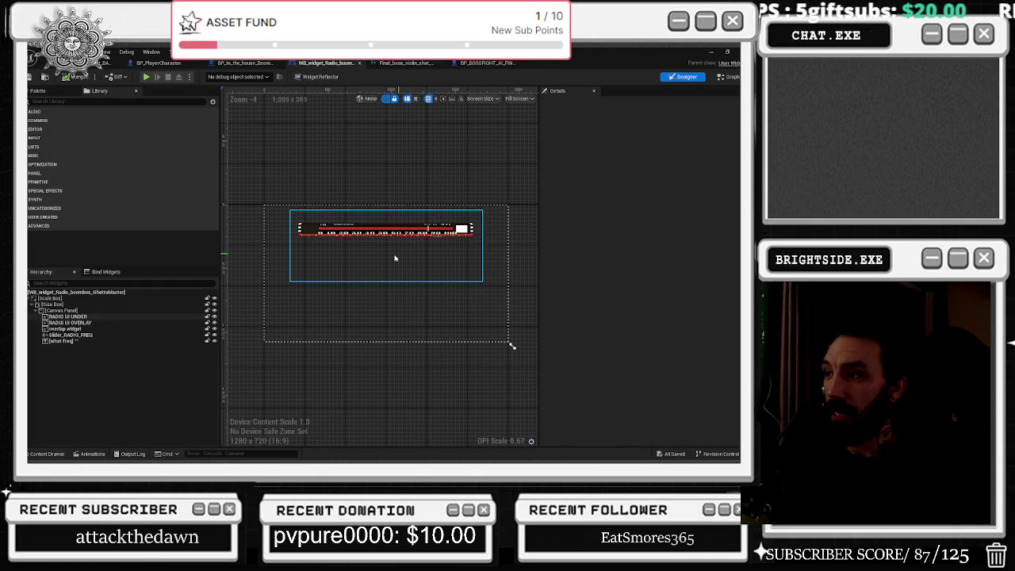
click(65, 328)
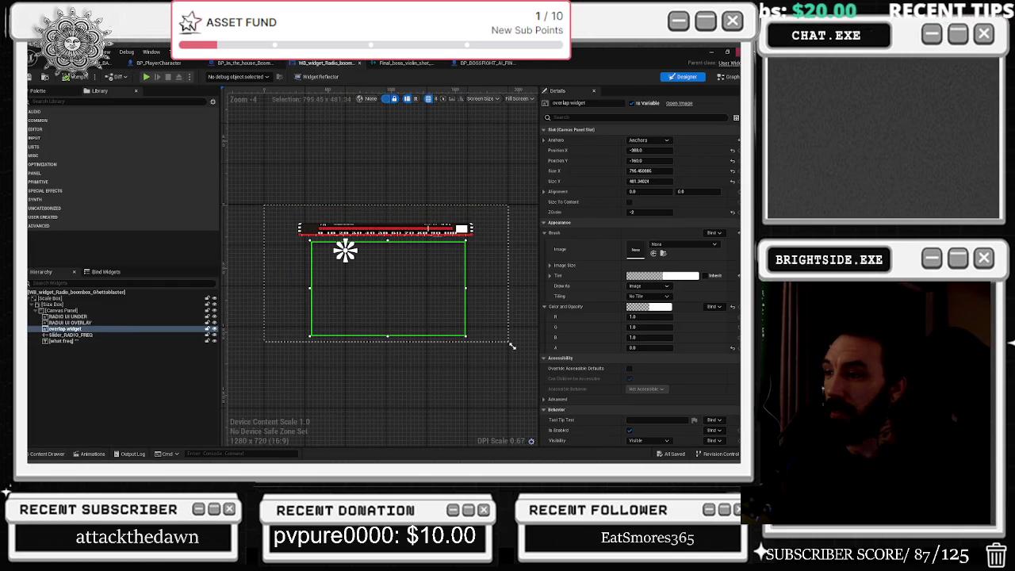
key(shift+F4)
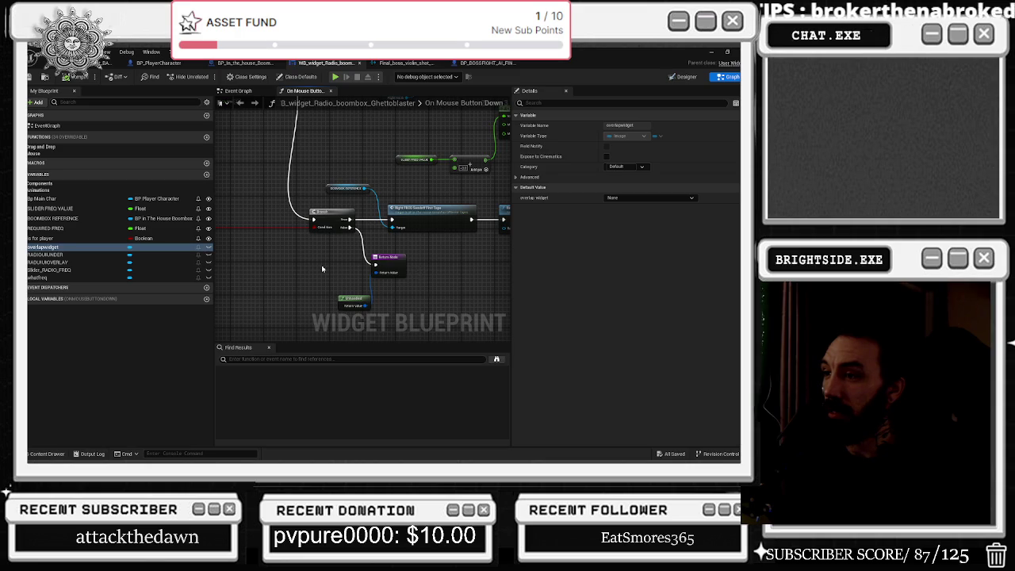
Find the Right FREQ Sendoff first tape call and jump to it in the boombox Blueprint
scroll(322, 270, down, 2)
scroll(370, 238, up, 3)
drag(317, 192, 396, 245)
scroll(397, 245, down, 2)
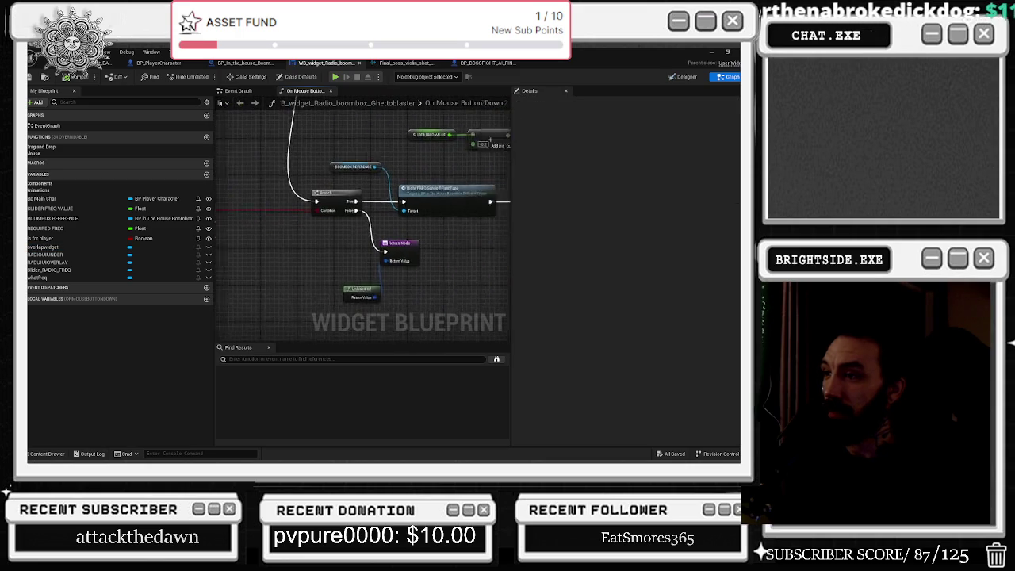
drag(484, 181, 416, 176)
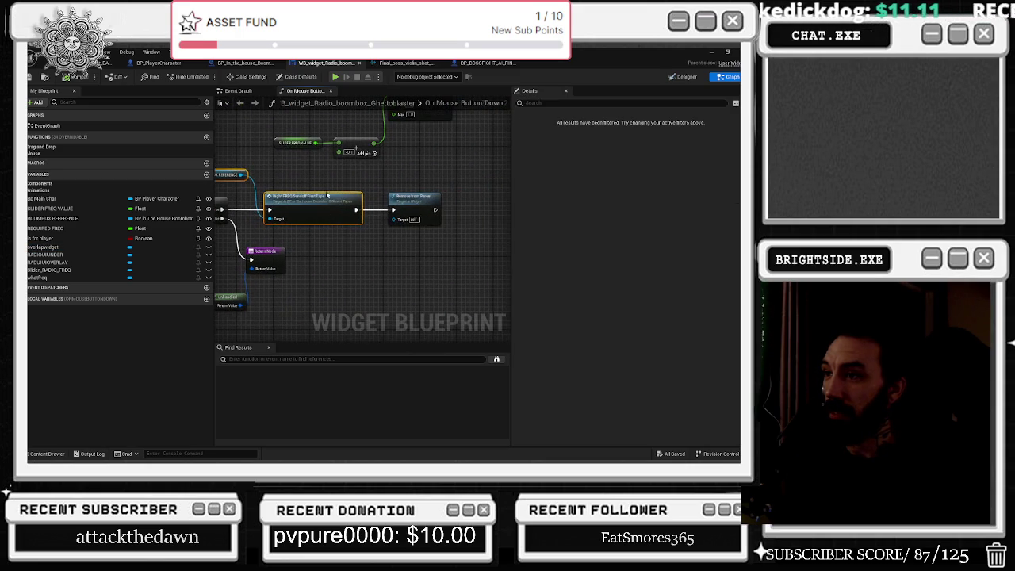
double_click(320, 212)
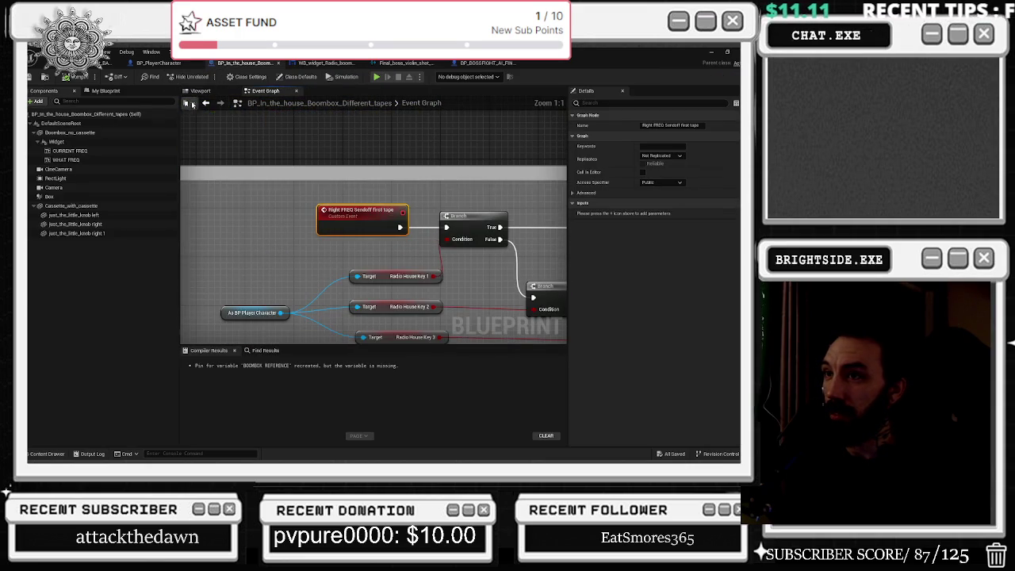
Select the As BP Player Character node and shift its node cluster slightly left
scroll(333, 185, down, 5)
click(225, 106)
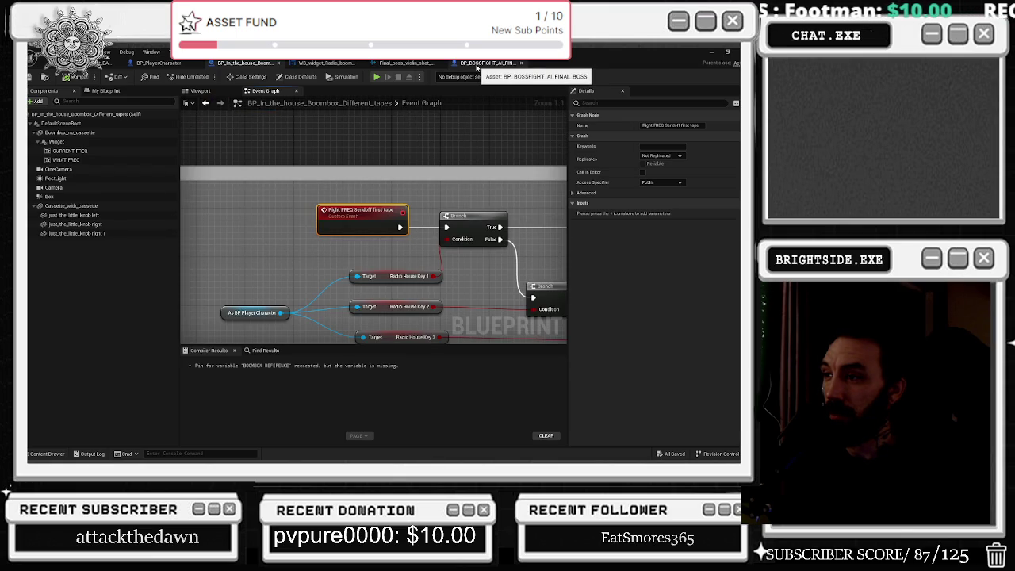
scroll(365, 250, down, 2)
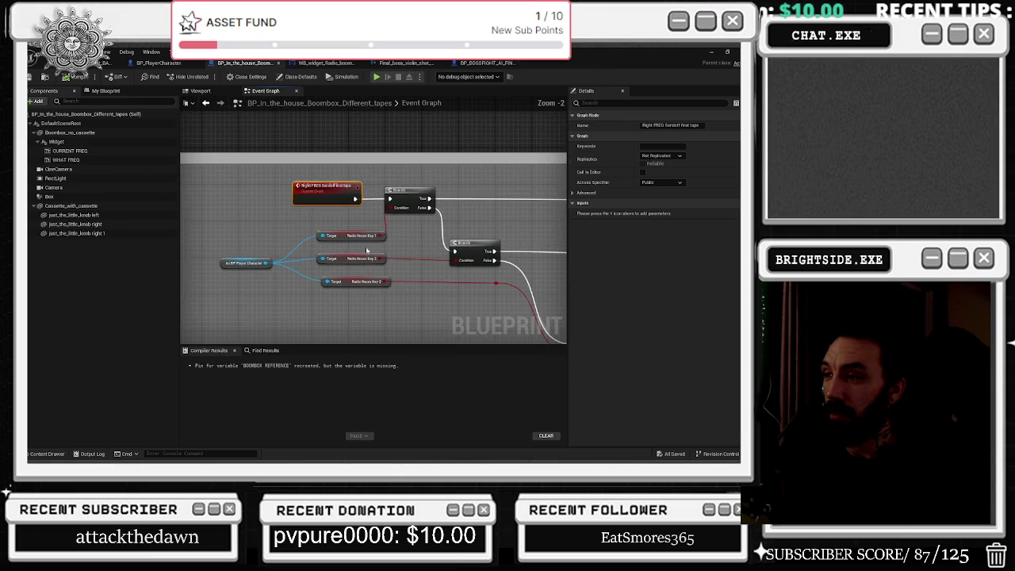
mouse_move(231, 237)
mouse_down()
mouse_move(282, 208)
mouse_move(261, 230)
mouse_move(317, 206)
mouse_move(384, 203)
mouse_move(357, 194)
mouse_move(357, 219)
mouse_up()
click(276, 241)
scroll(356, 219, down, 3)
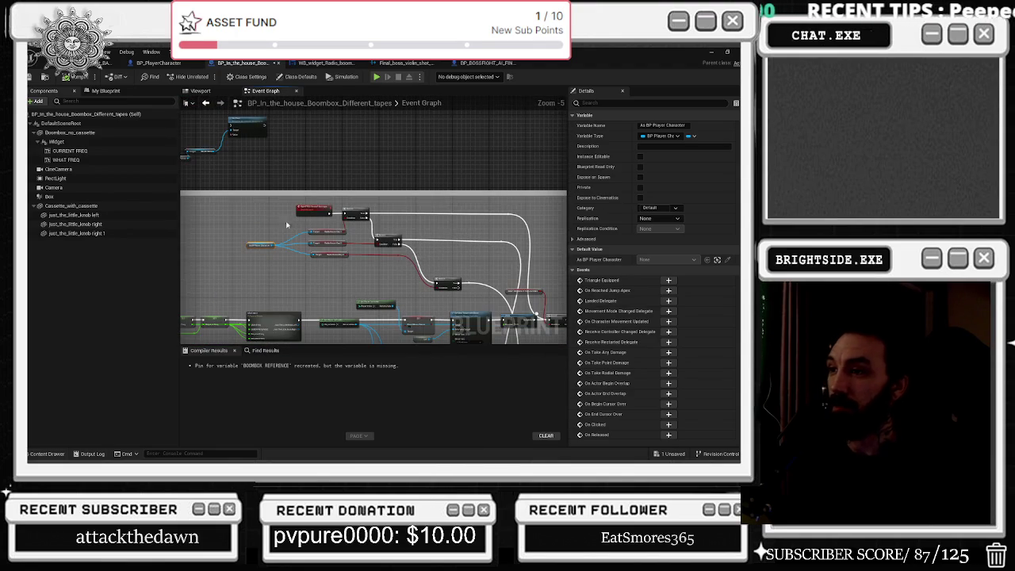
mouse_move(238, 199)
mouse_down()
mouse_move(467, 297)
mouse_move(420, 284)
mouse_up()
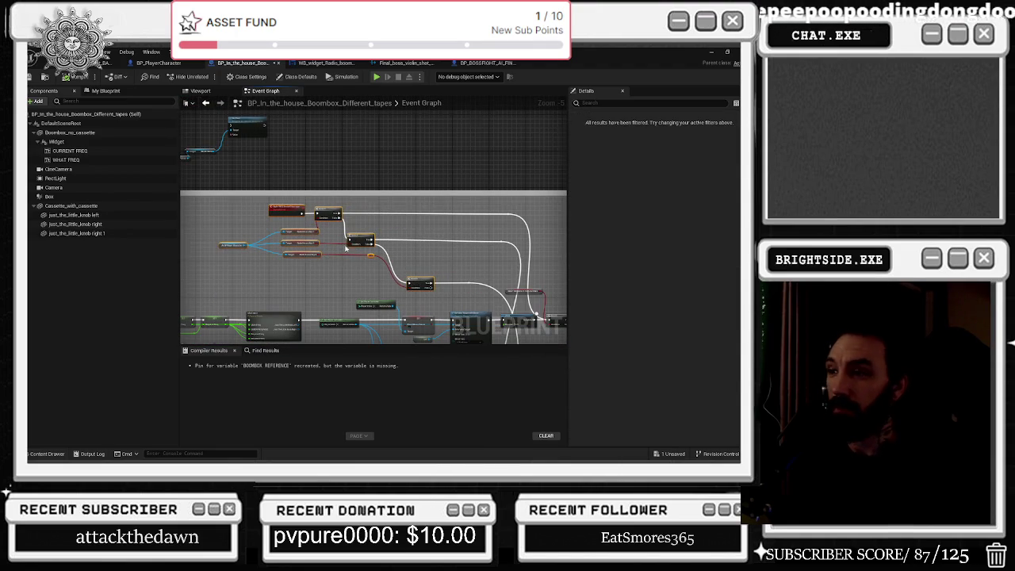
Move the Radio House Key 3 getter and its red-wire reroute point down
scroll(343, 250, up, 6)
mouse_move(343, 251)
mouse_down()
mouse_move(328, 234)
mouse_move(401, 233)
mouse_move(181, 209)
mouse_up()
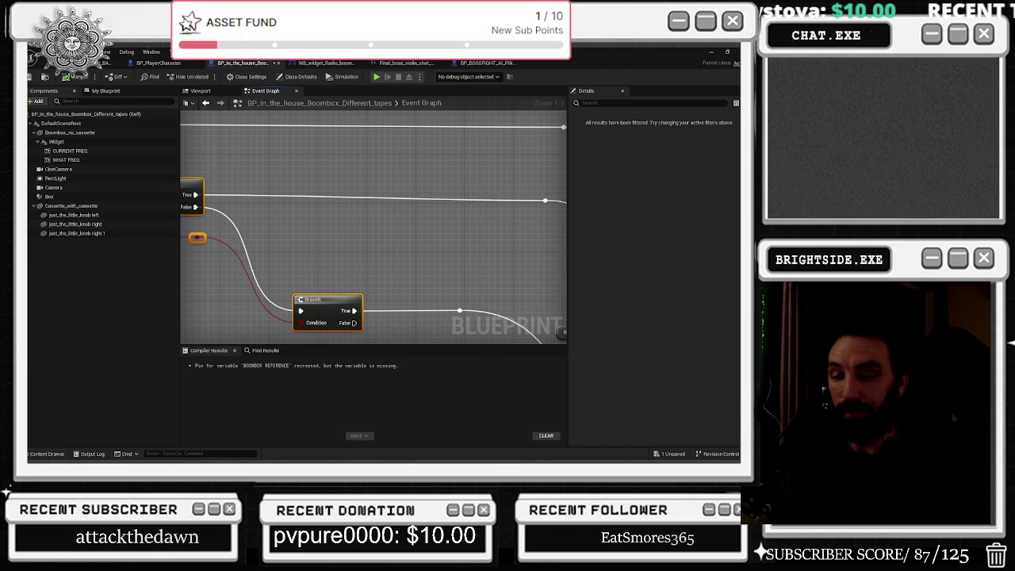
scroll(265, 215, down, 5)
mouse_move(309, 212)
mouse_down()
mouse_move(335, 216)
mouse_move(338, 198)
mouse_move(518, 163)
mouse_move(472, 164)
mouse_up()
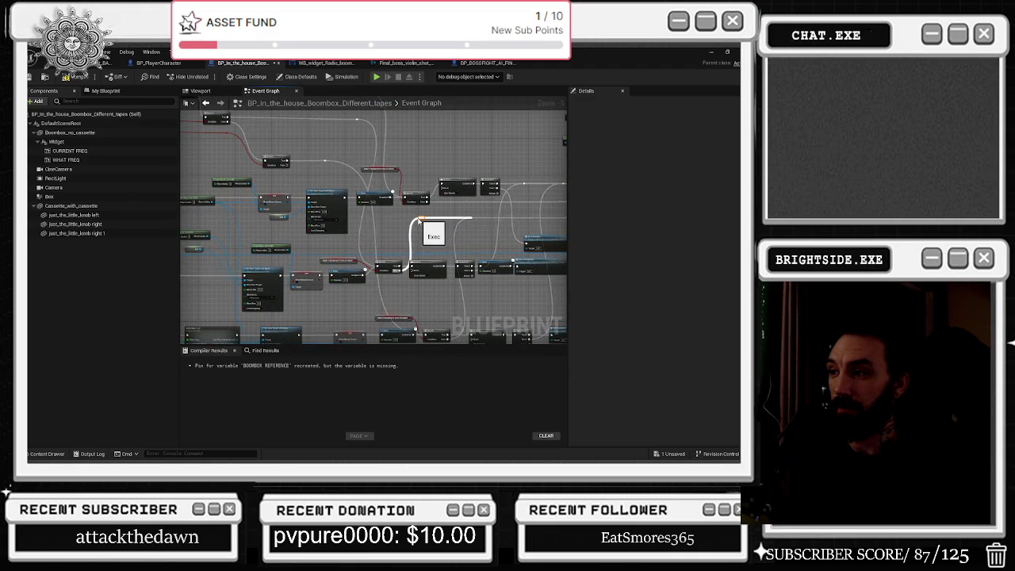
drag(383, 223, 426, 269)
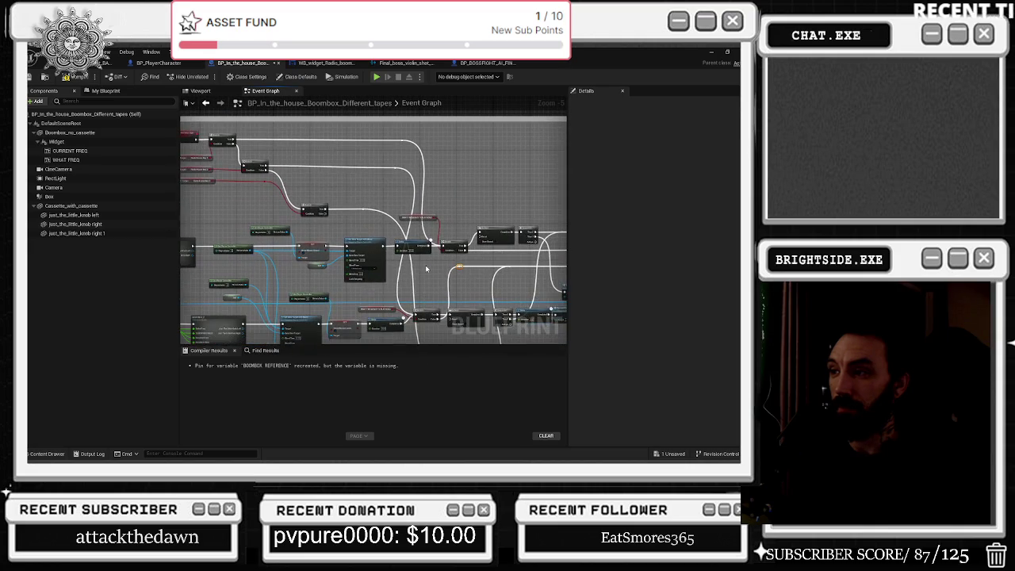
scroll(280, 203, up, 3)
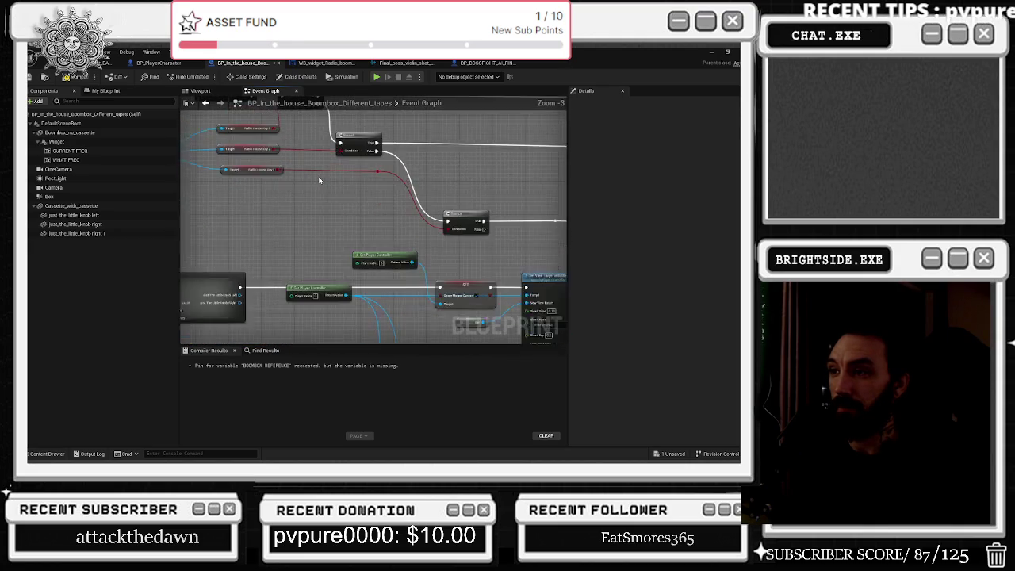
mouse_move(302, 182)
mouse_down()
mouse_move(302, 223)
mouse_move(302, 214)
mouse_up()
click(458, 189)
mouse_move(458, 190)
mouse_down()
mouse_move(462, 224)
mouse_move(416, 222)
mouse_up()
click(413, 232)
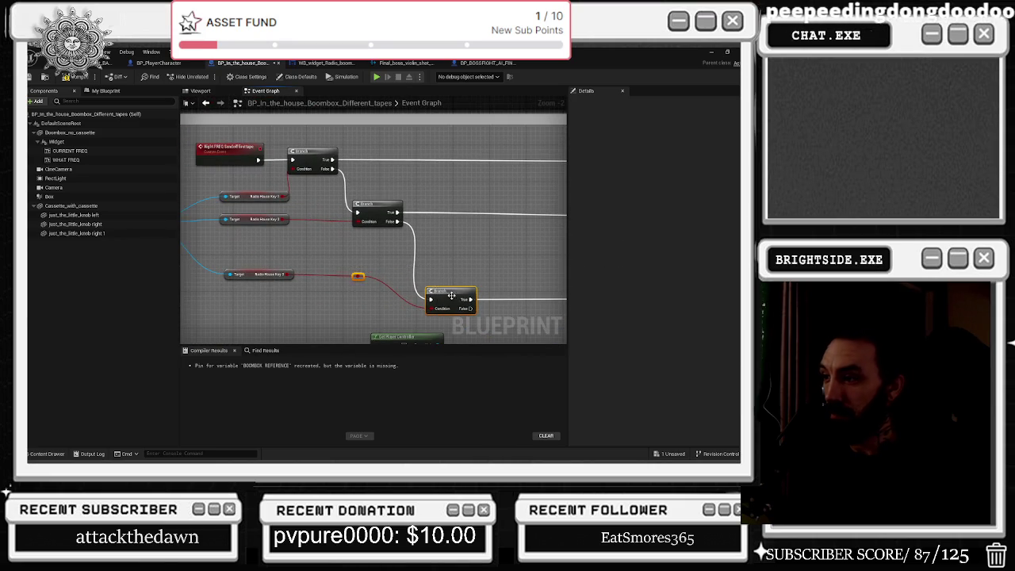
Review the Branch, Delay, Sequence and Gate nodes, then glance at the Final_boss_violin_shot and radio widget tabs
mouse_move(455, 261)
mouse_down()
mouse_move(320, 211)
mouse_move(320, 160)
mouse_move(331, 224)
mouse_move(545, 262)
mouse_up()
scroll(546, 262, down, 1)
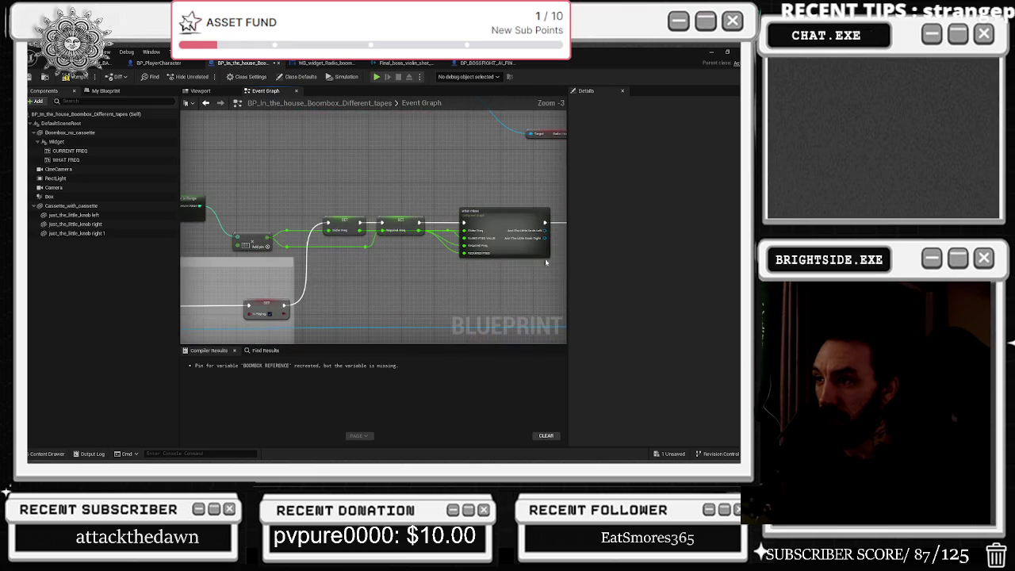
scroll(286, 287, down, 4)
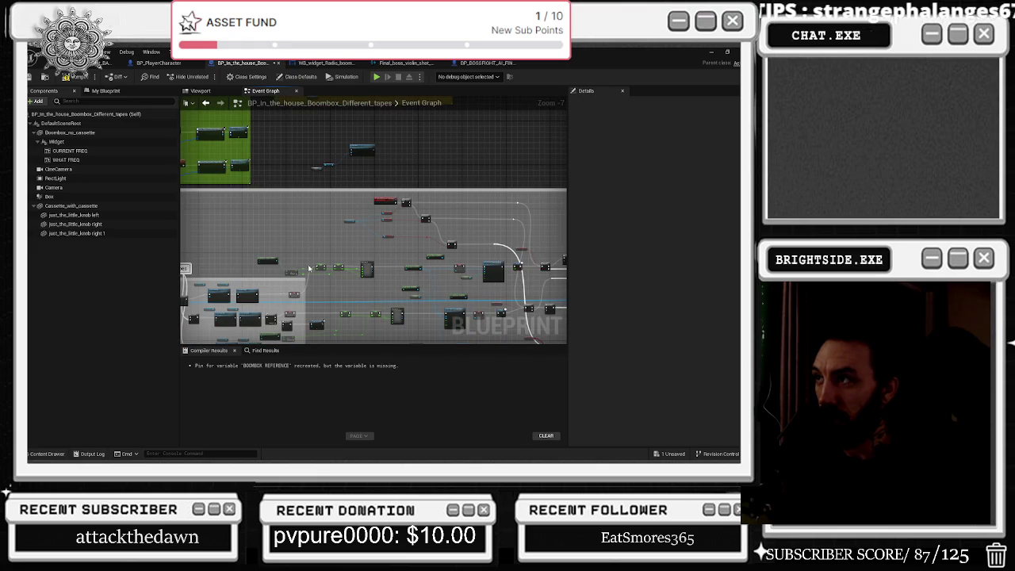
scroll(328, 220, up, 4)
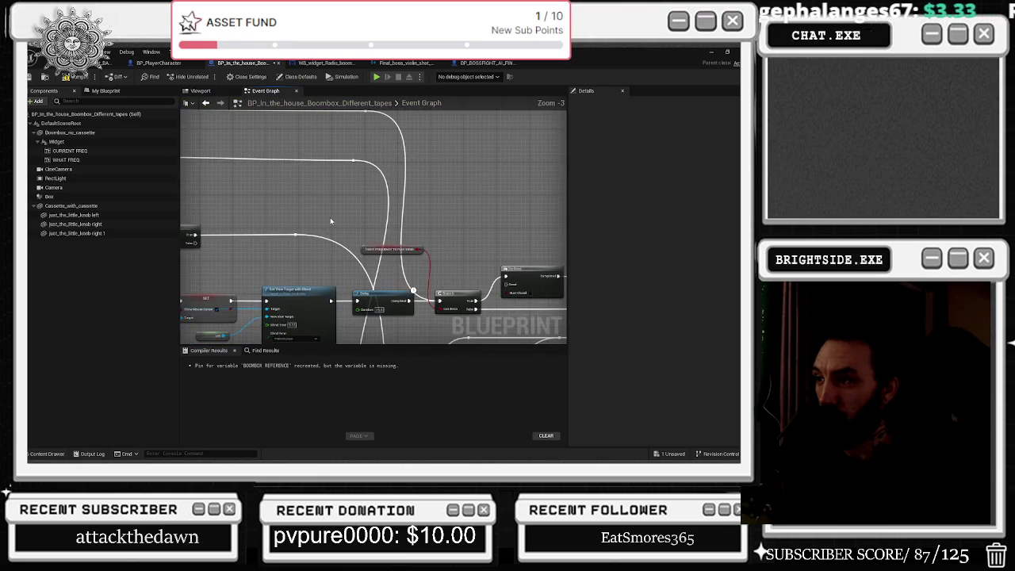
mouse_move(459, 220)
mouse_down()
mouse_move(487, 234)
mouse_move(351, 238)
mouse_move(481, 163)
mouse_move(503, 247)
mouse_move(481, 304)
mouse_up()
click(400, 62)
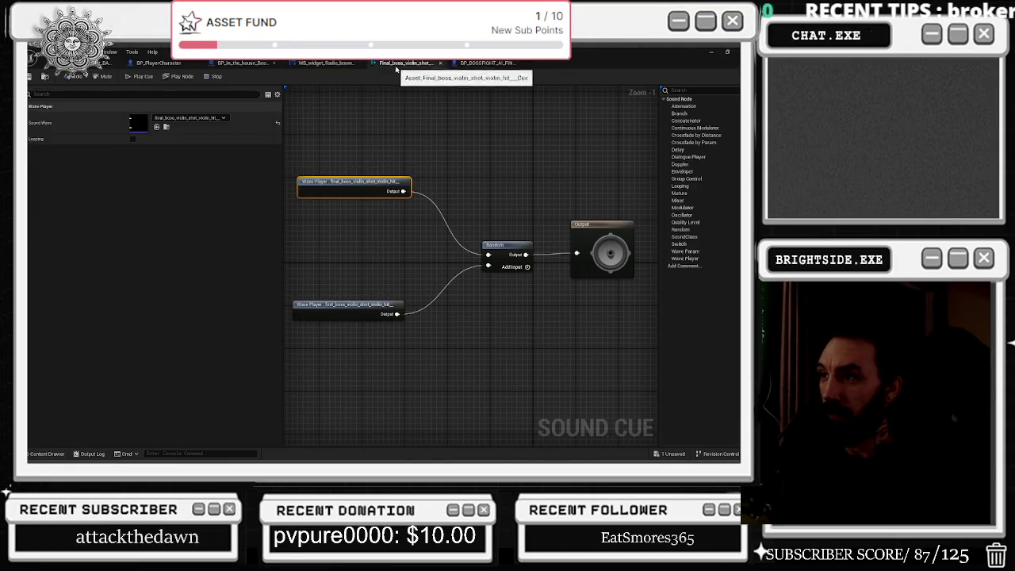
click(325, 63)
click(238, 63)
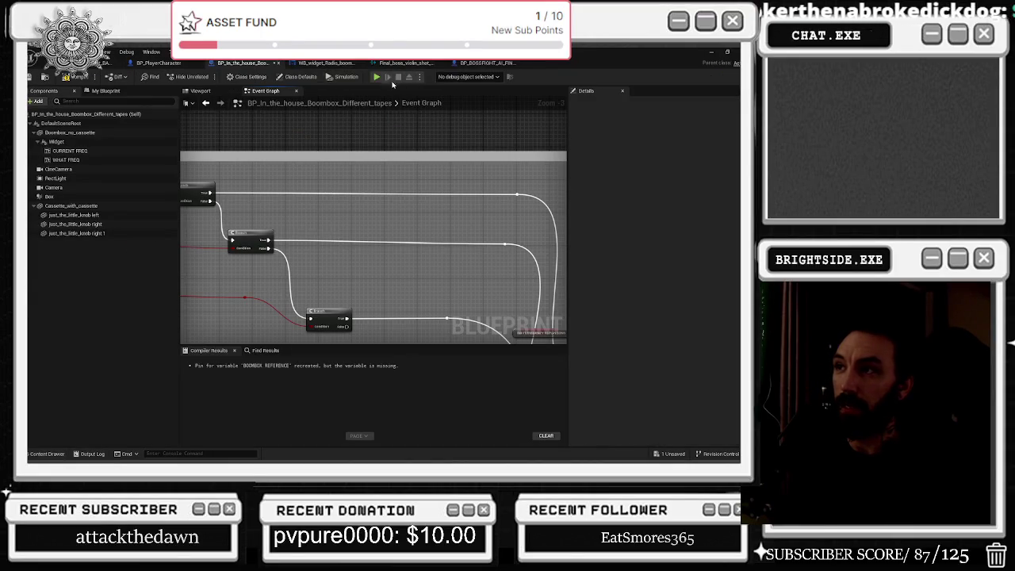
Insert a Play Sound 2D node before Remove From Parent and assign it a boombox sound
click(325, 63)
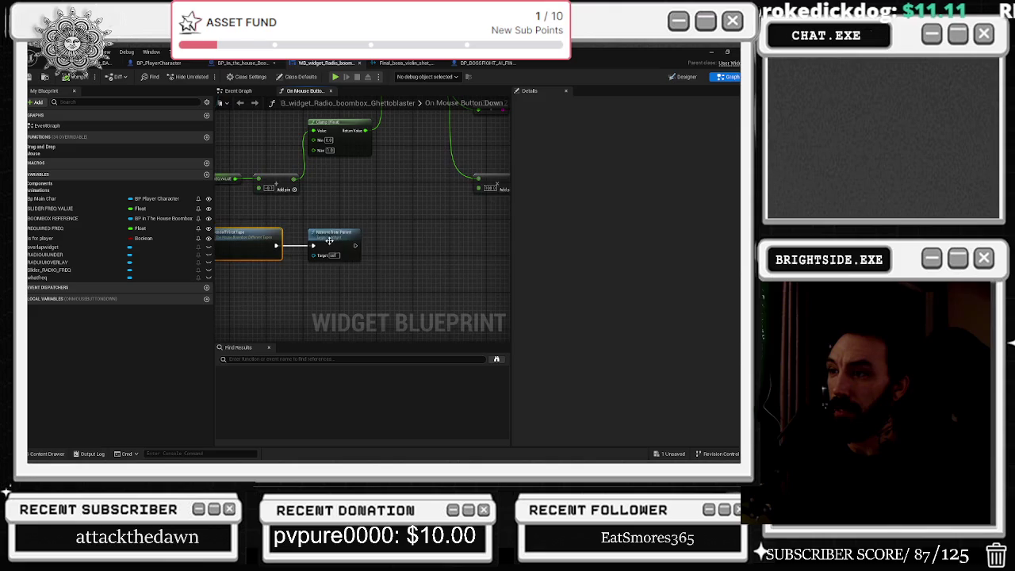
drag(325, 233, 437, 232)
drag(276, 246, 306, 251)
text(play)
key(Escape)
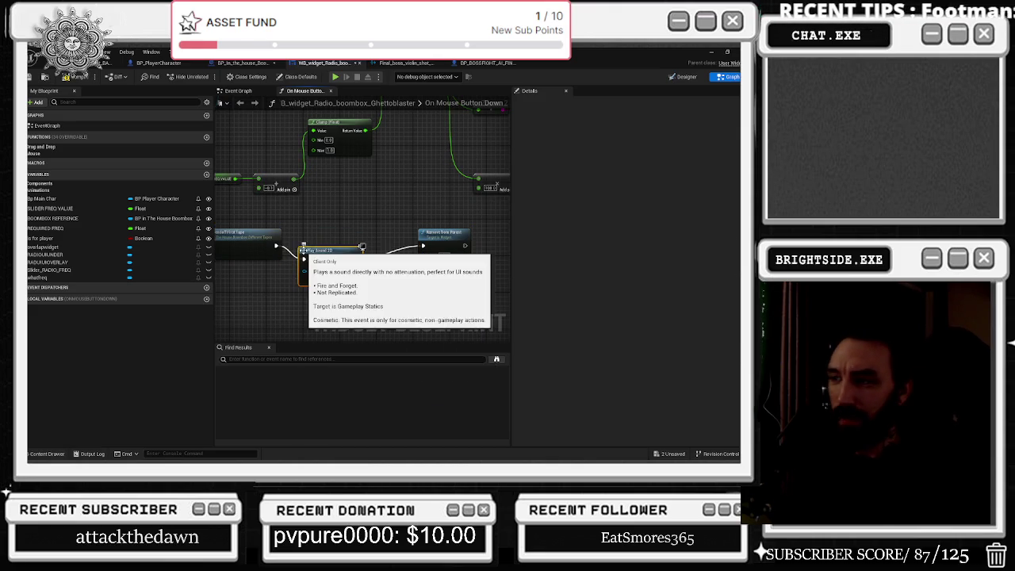
click(324, 264)
click(324, 260)
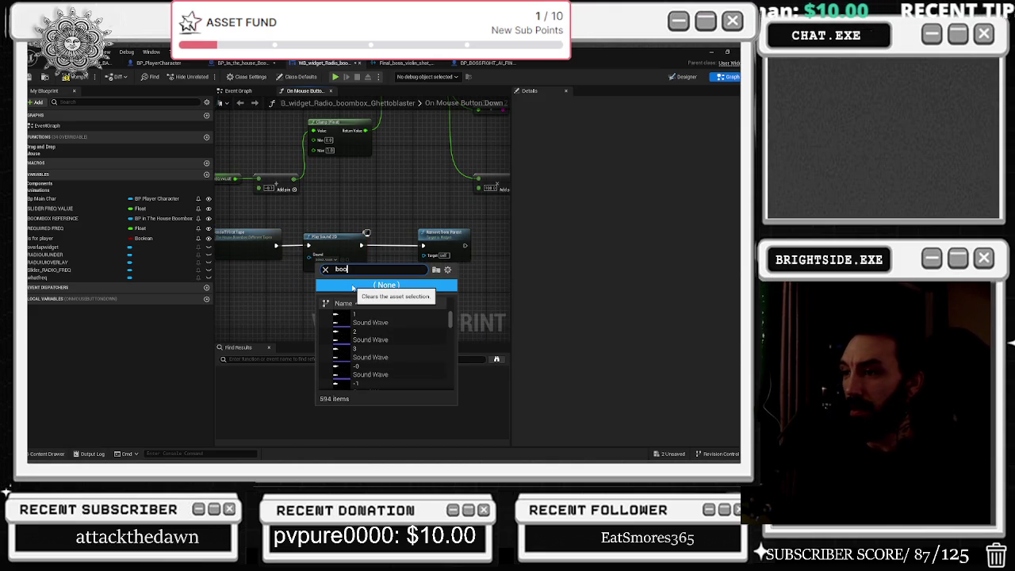
click(377, 338)
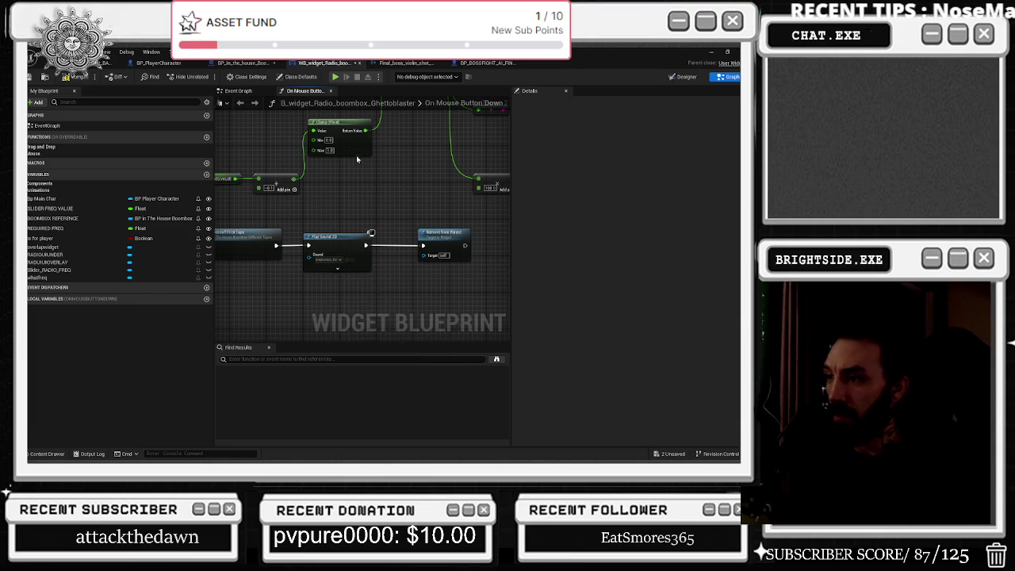
Check the BOOMBOX REFERENCE variable and tuck Remove from Parent beside Play Sound 2D
drag(265, 222, 356, 221)
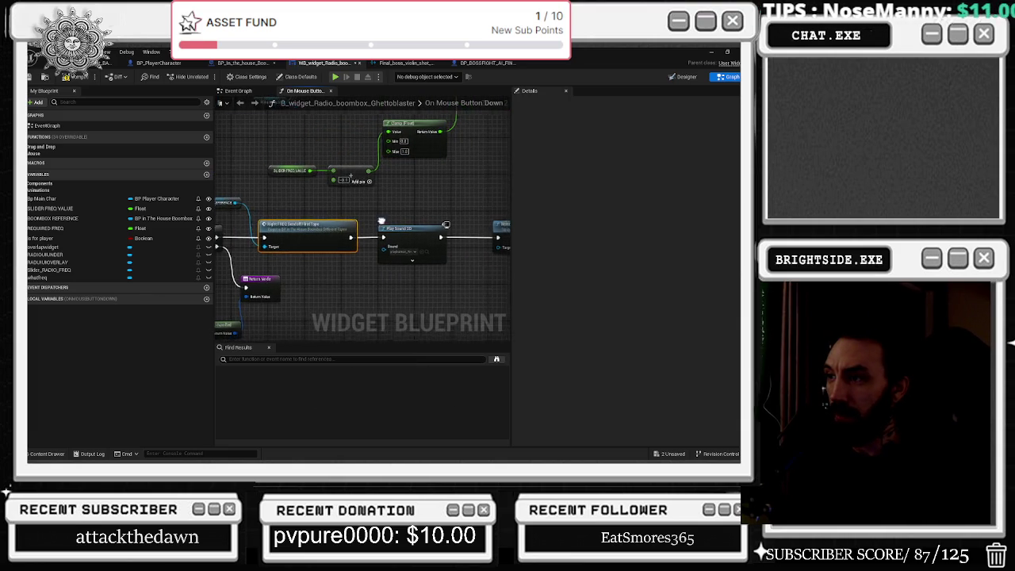
click(361, 223)
mouse_move(255, 194)
mouse_down()
mouse_move(390, 184)
mouse_move(465, 263)
mouse_move(341, 241)
mouse_up()
drag(432, 253, 409, 253)
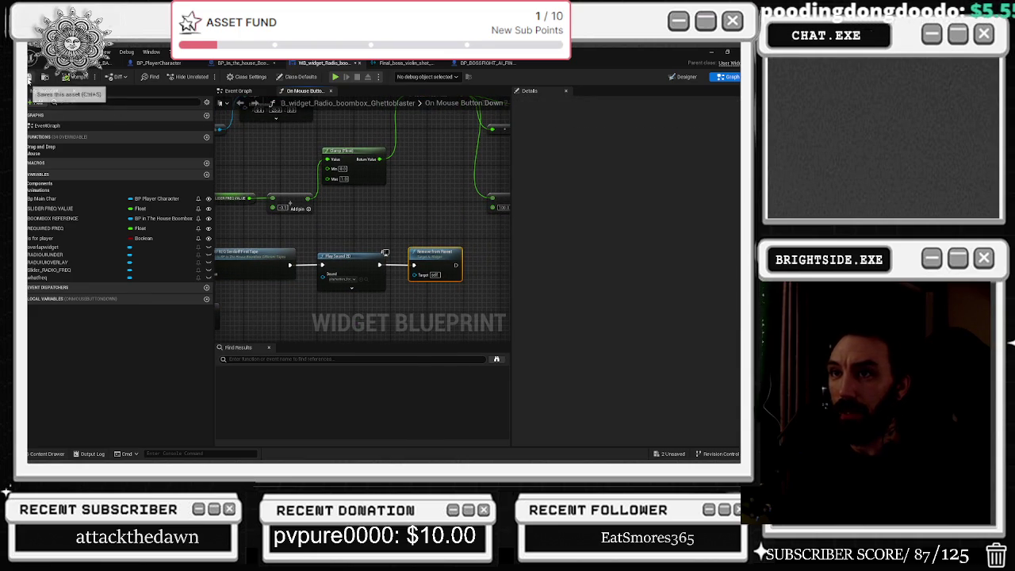
click(687, 76)
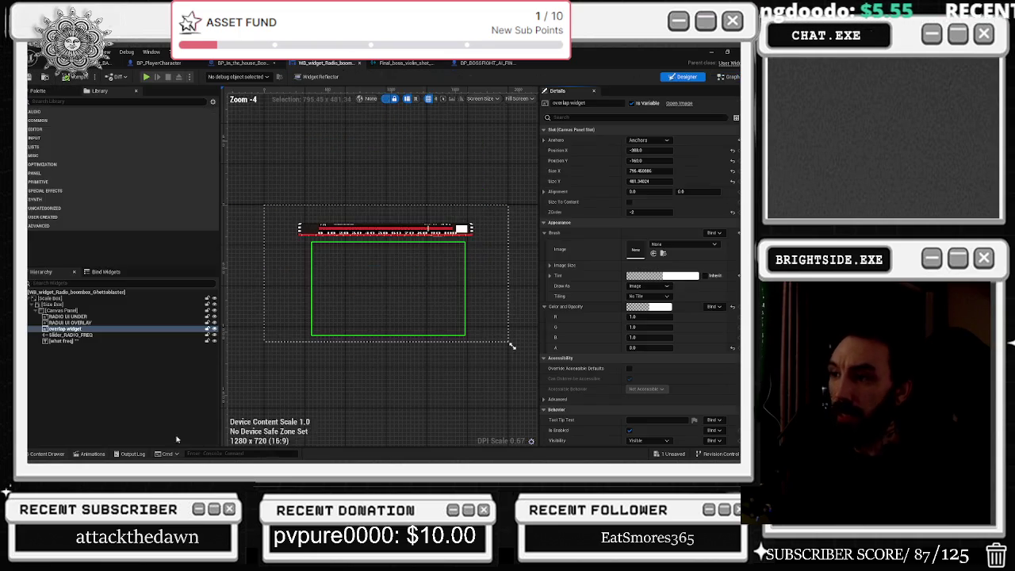
Zoom the Designer canvas, narrow the palette and hierarchy panels, and widen the canvas area
scroll(419, 288, up, 3)
scroll(419, 288, down, 2)
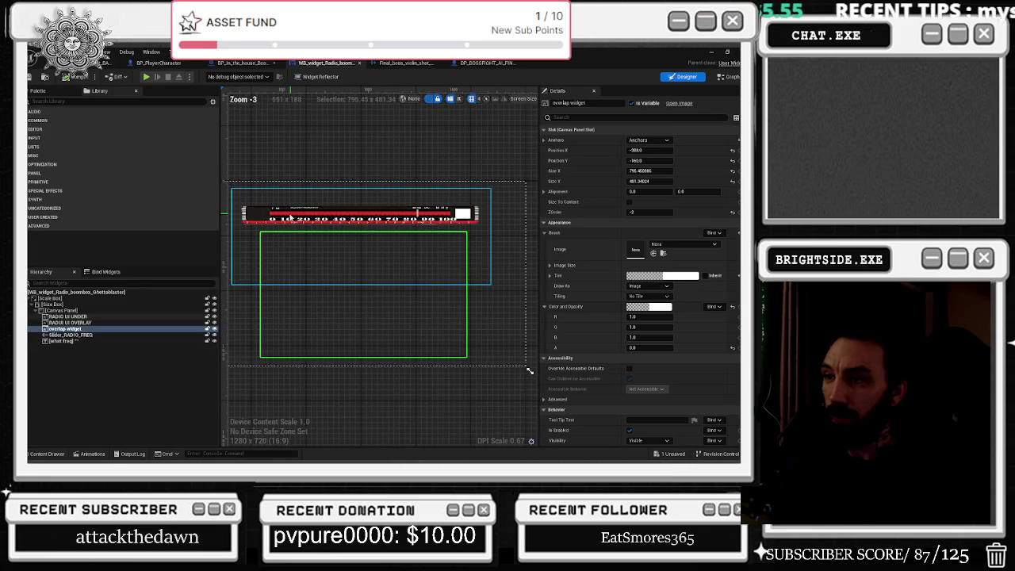
drag(219, 201, 139, 213)
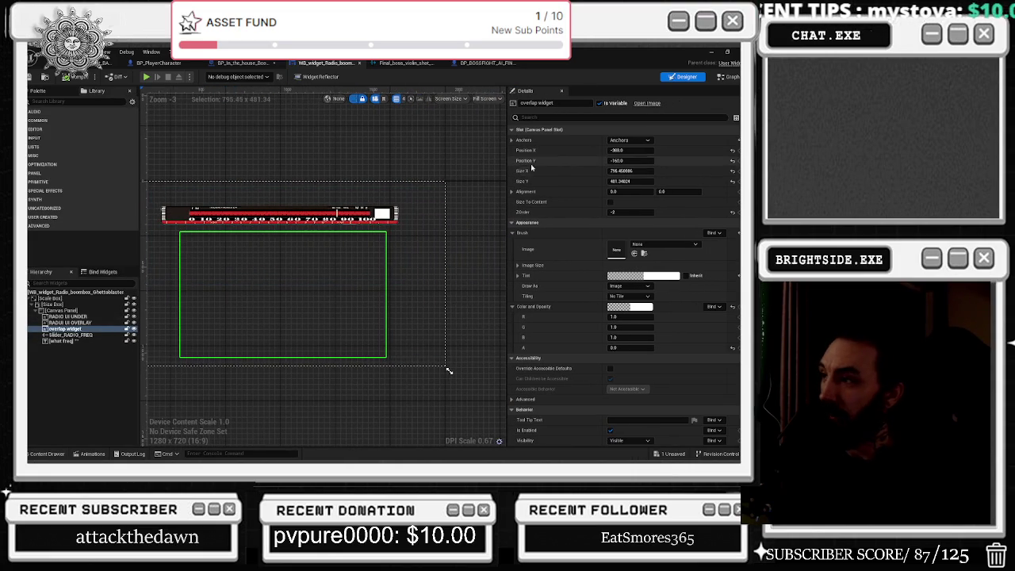
drag(506, 167, 579, 167)
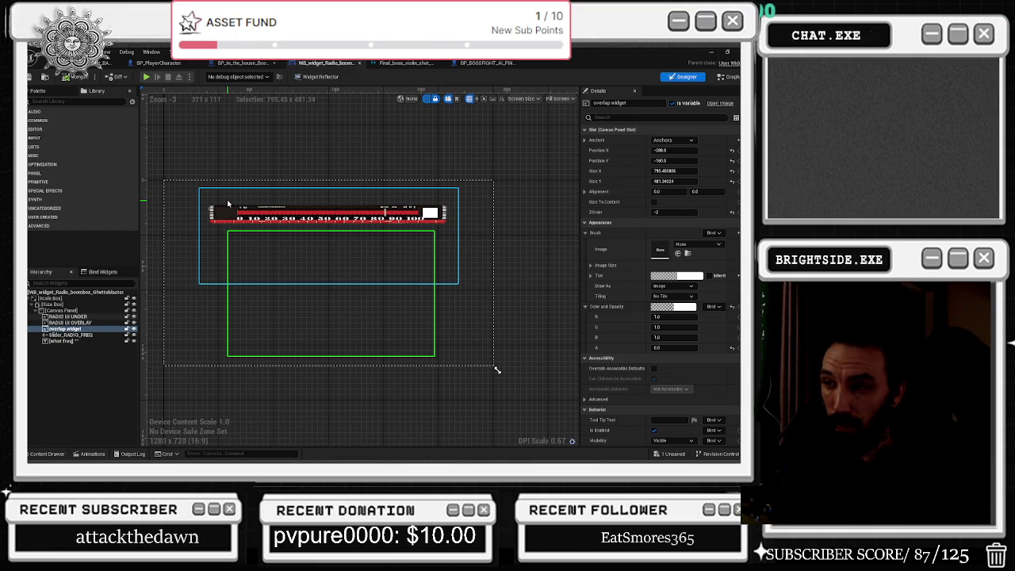
click(673, 456)
Save the changed radio widget and start playing the house level
click(460, 366)
click(70, 67)
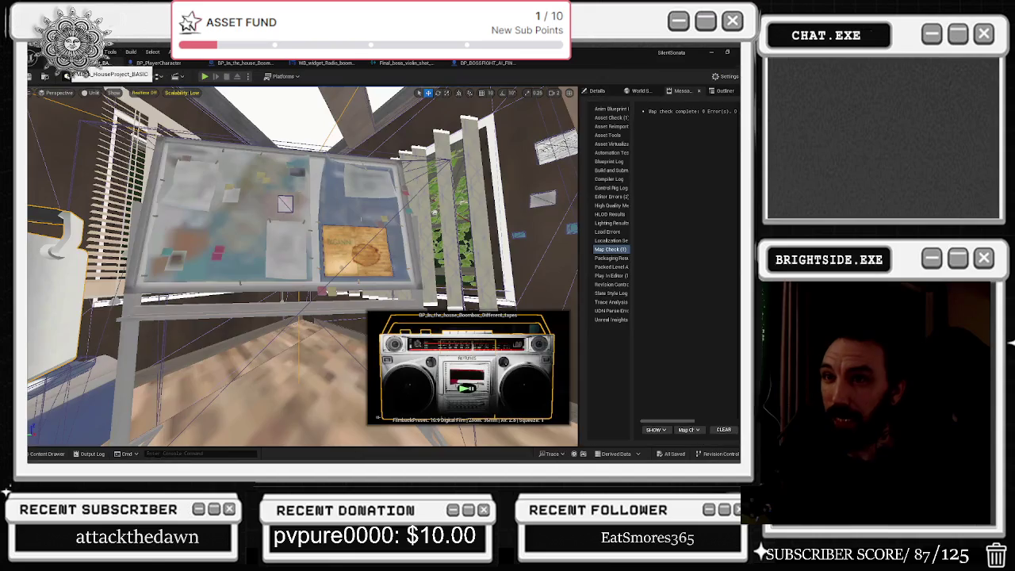
click(30, 77)
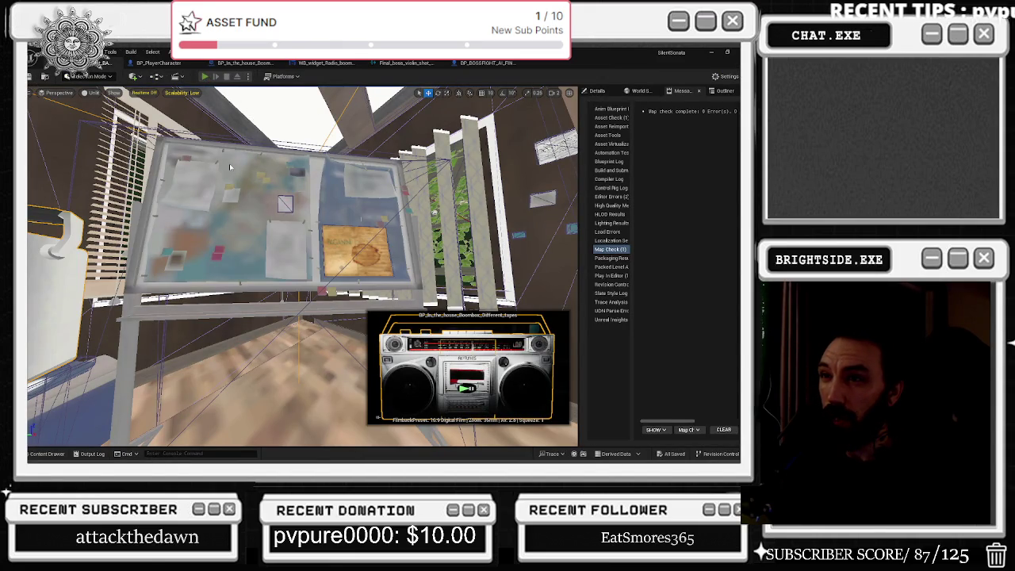
key(alt+p)
key(alt+Tab)
Browse the boombox Event Graph's SET, tape, Write Achievement Progress and Sequence nodes during play
click(502, 61)
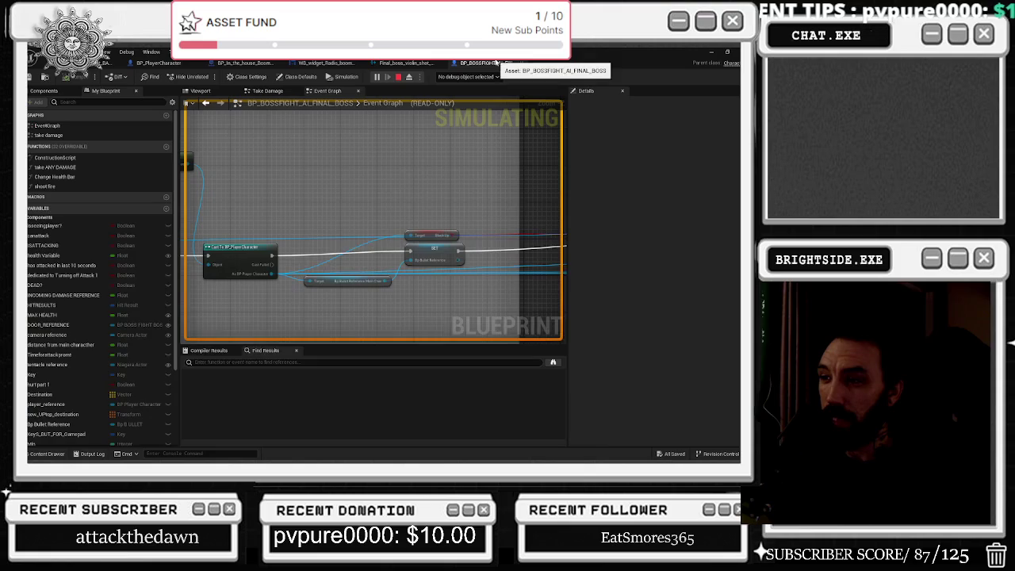
scroll(394, 281, down, 5)
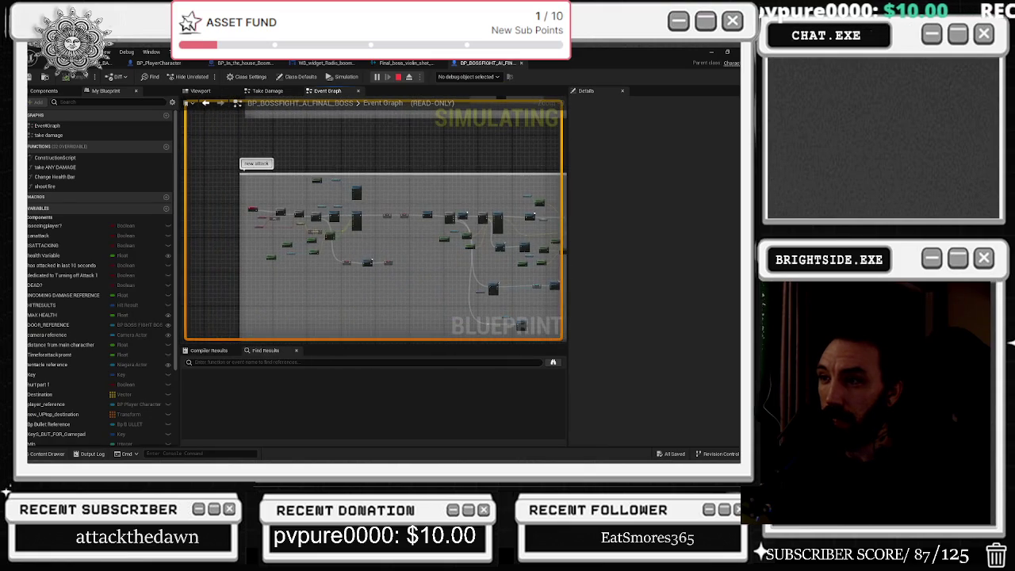
click(311, 64)
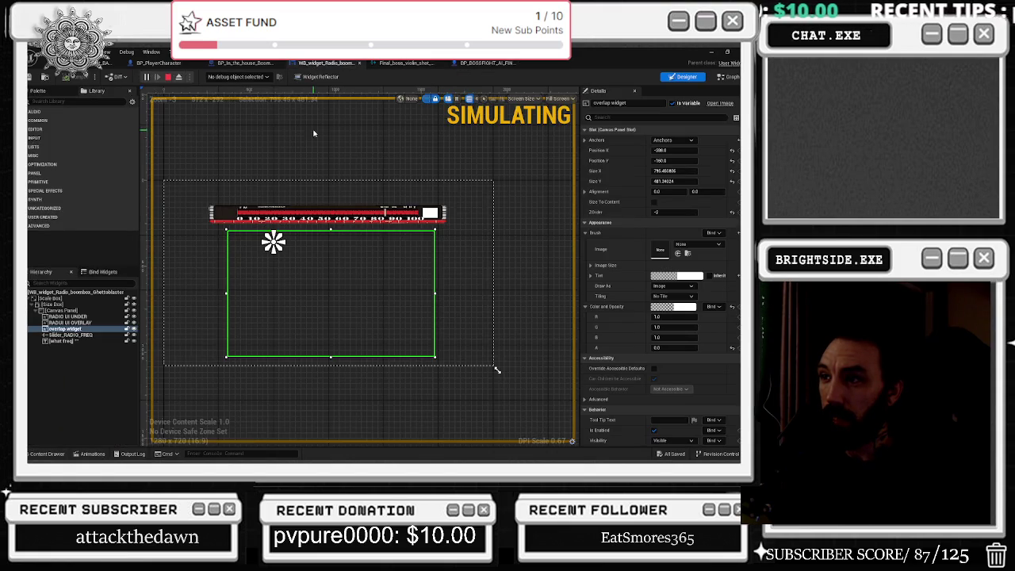
click(245, 63)
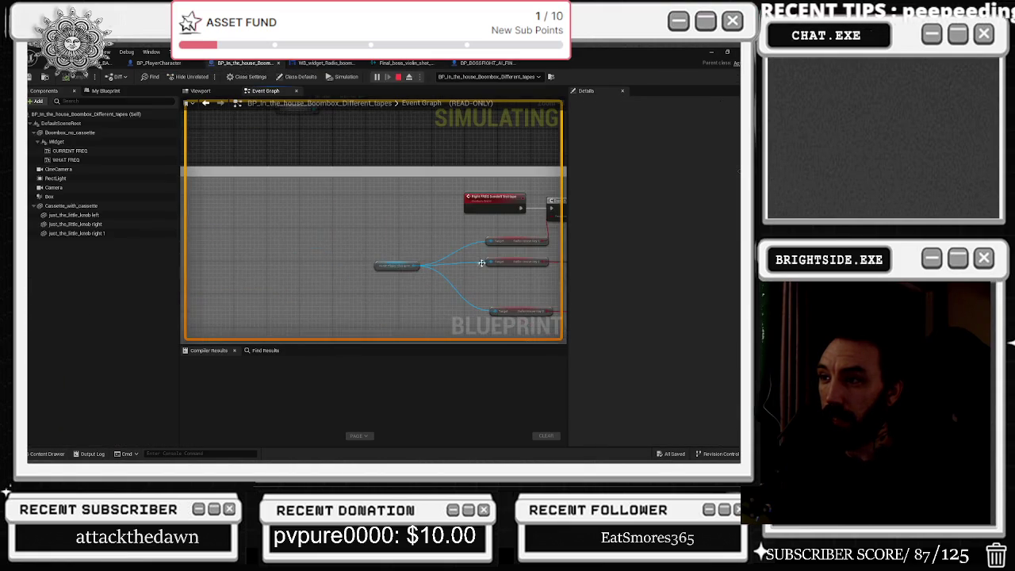
scroll(356, 238, down, 5)
scroll(497, 272, up, 8)
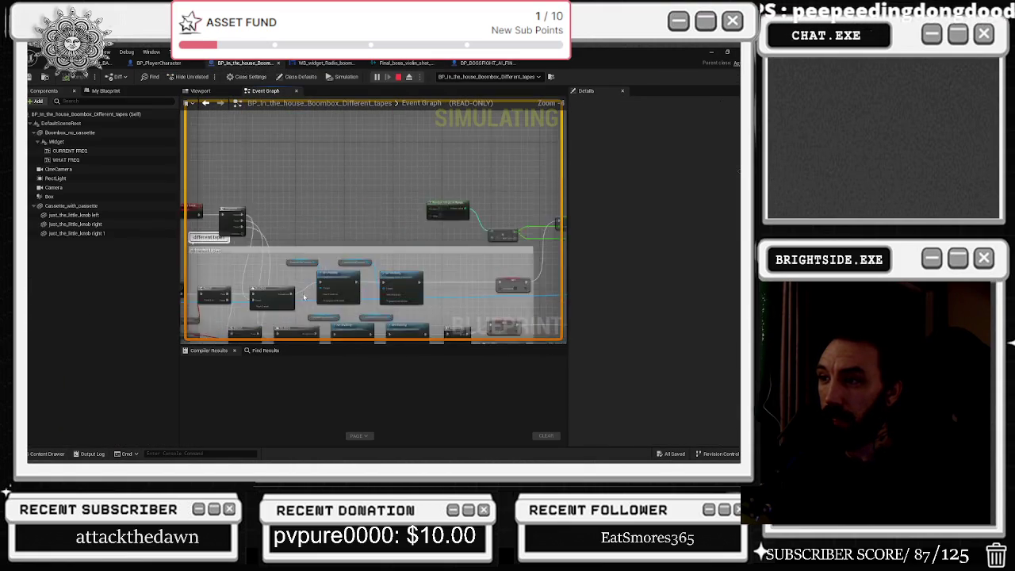
mouse_move(496, 272)
mouse_down()
mouse_move(457, 262)
mouse_move(412, 207)
mouse_move(377, 201)
mouse_up()
drag(351, 168, 227, 223)
drag(432, 178, 197, 169)
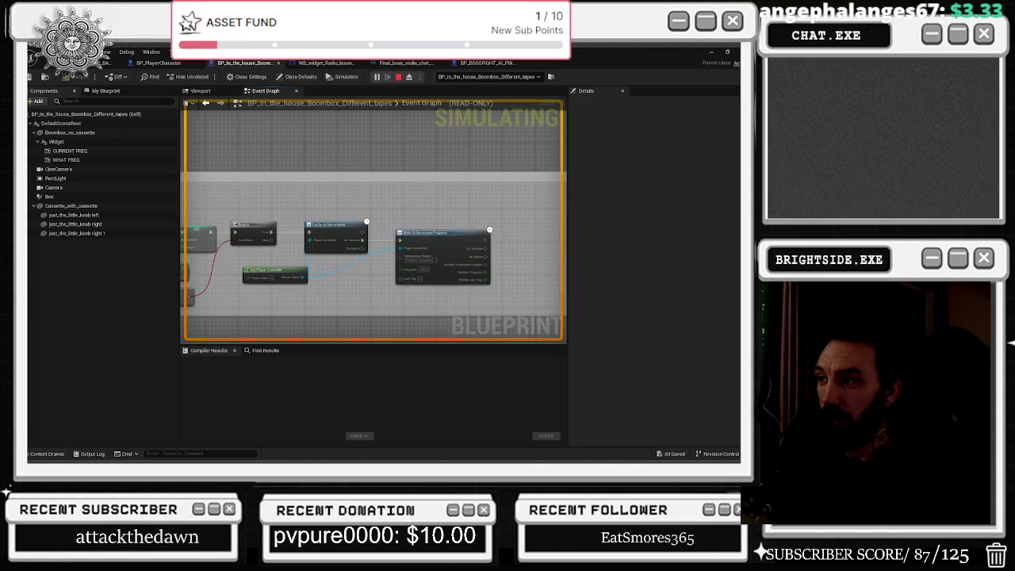
mouse_move(396, 238)
mouse_down()
mouse_move(517, 287)
mouse_move(509, 319)
mouse_up()
mouse_move(380, 302)
mouse_down()
mouse_move(222, 294)
mouse_move(256, 199)
mouse_move(158, 147)
mouse_up()
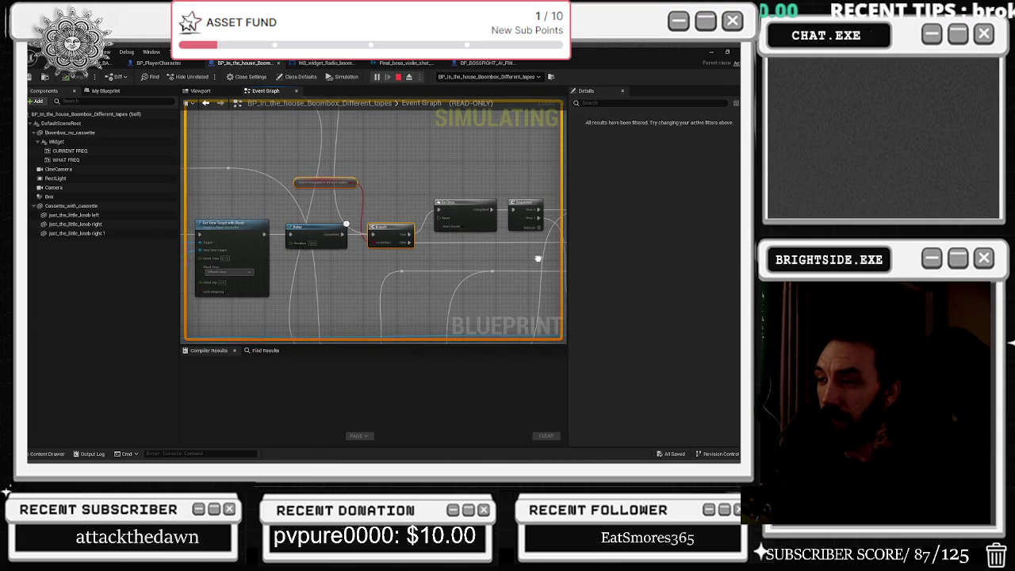
mouse_move(528, 254)
mouse_down()
mouse_move(289, 332)
mouse_move(183, 334)
mouse_up()
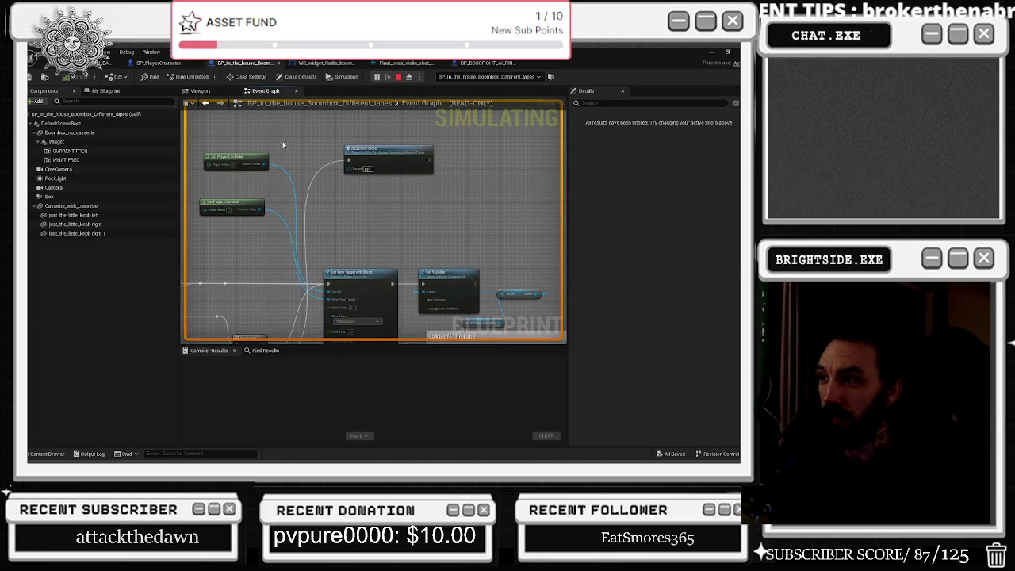
key(alt+Tab)
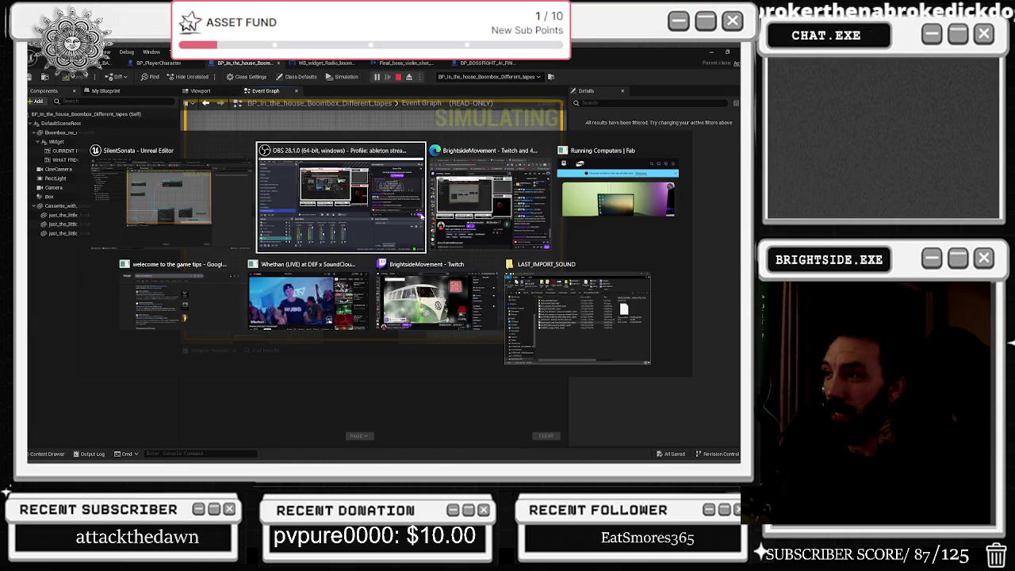
Walk to the boombox in the game and press E to open the RIPTUNES radio close-up
key(Escape)
key(alt+Tab)
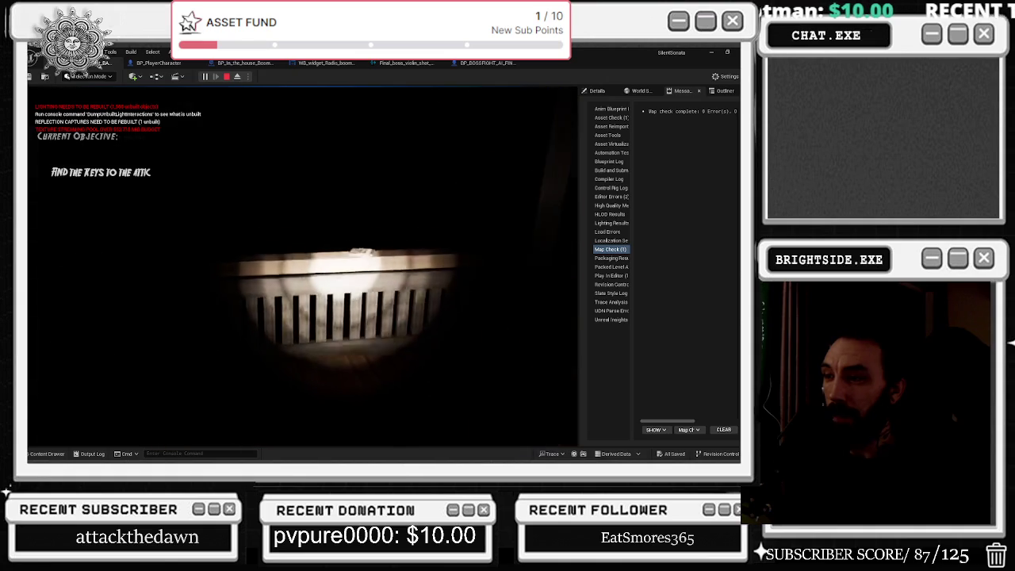
key(XF86AudioRaiseVolume)
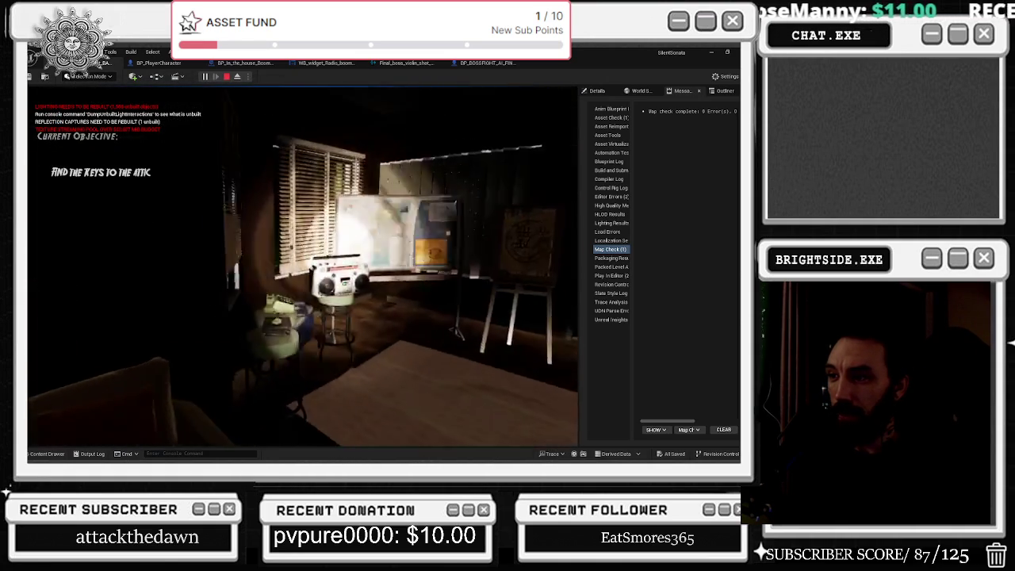
key(e)
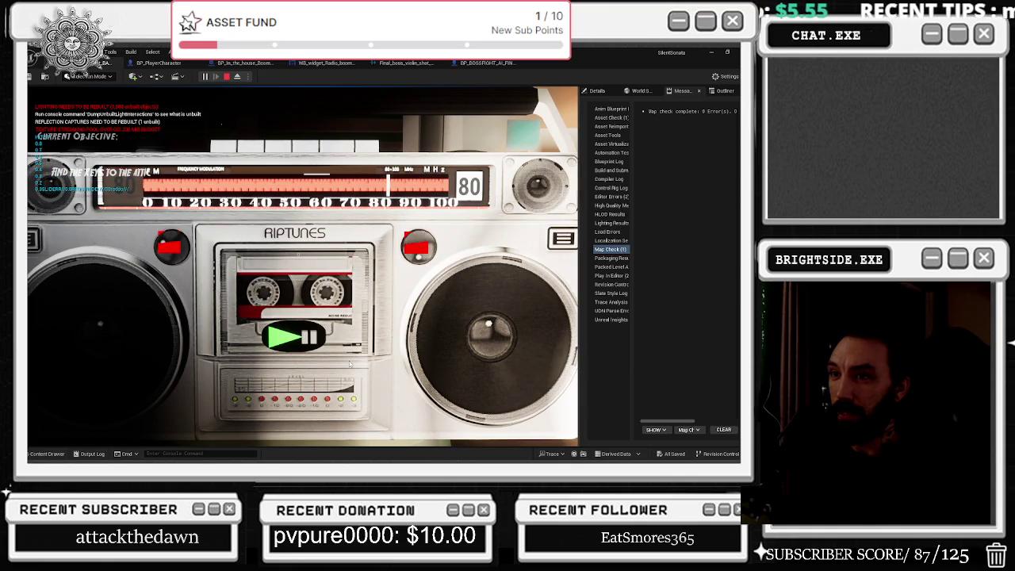
Exit the radio close-up and walk around the boombox with S, W and D
click(294, 337)
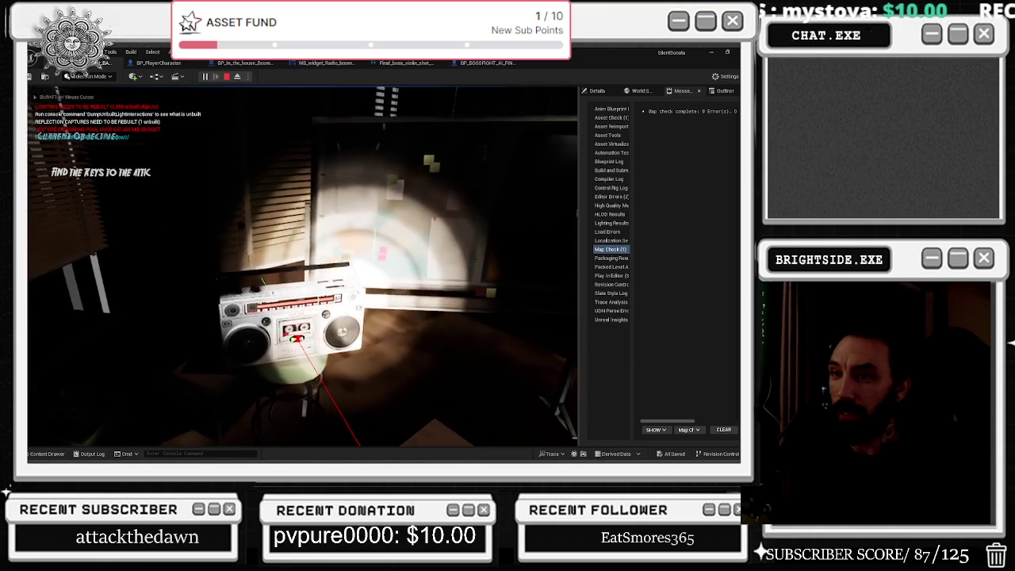
key(s)
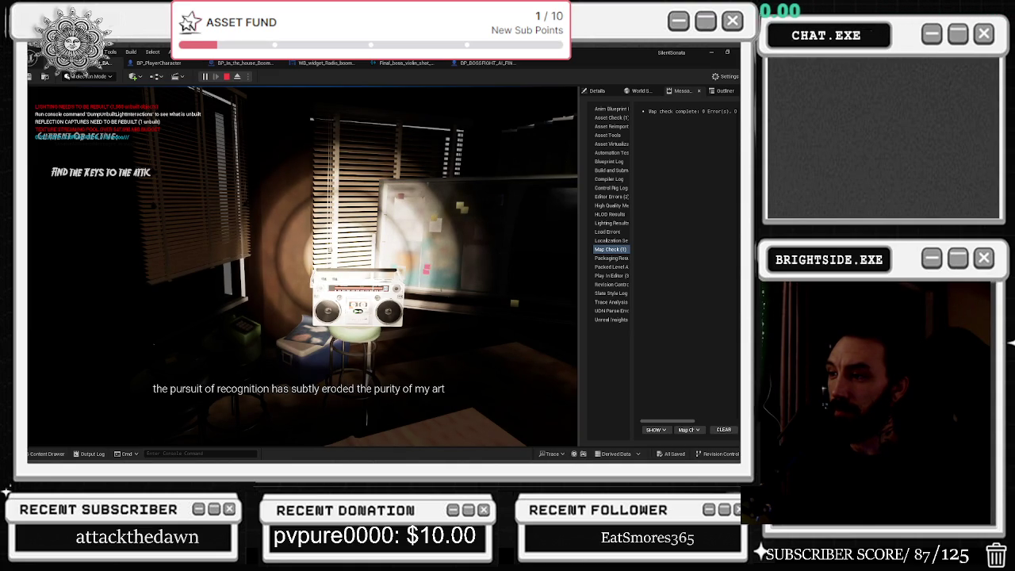
key(w)
key(d)
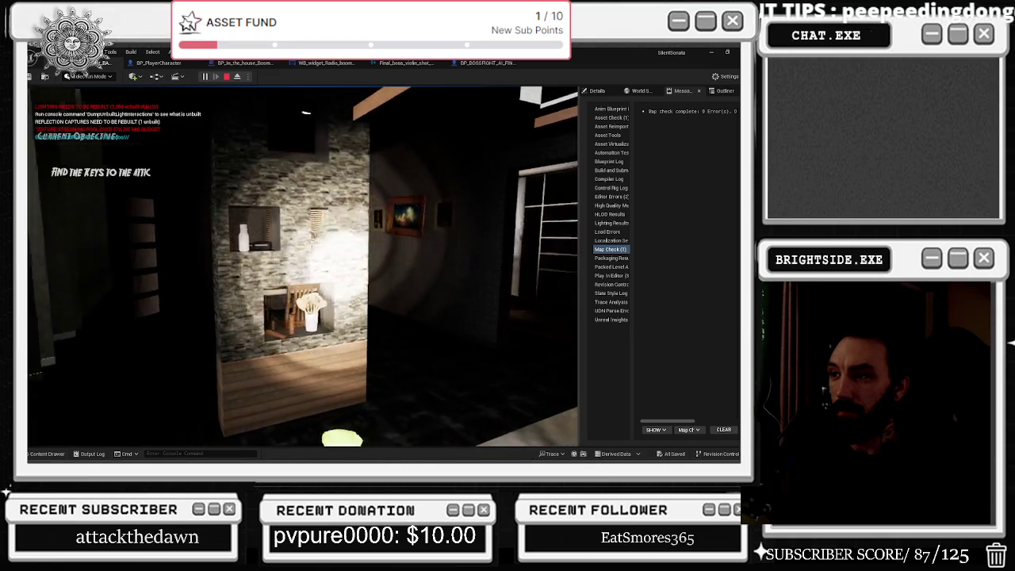
Walk the player from the boombox into the stone-walled hallway
key(alt+Tab)
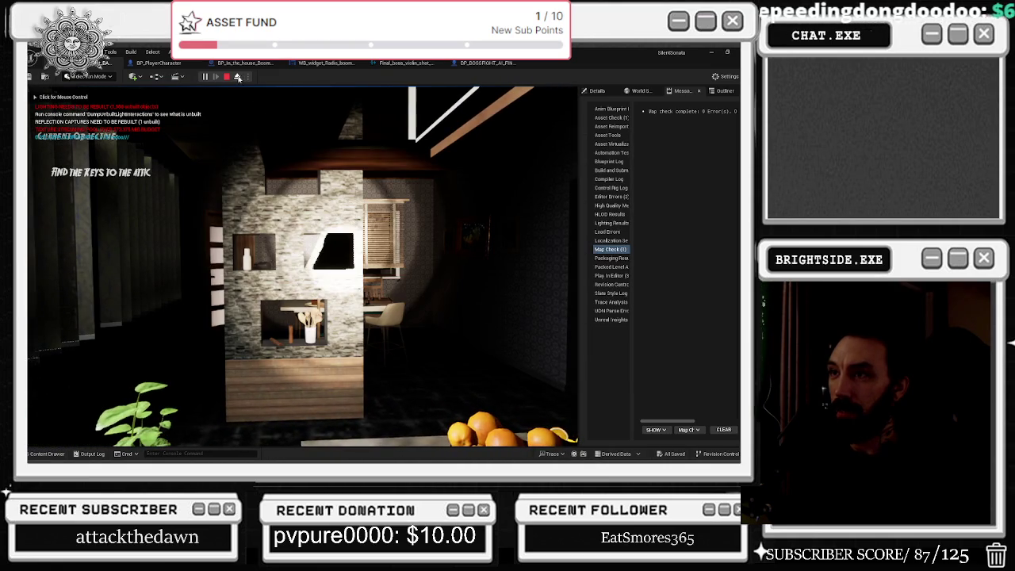
Eject from the player to fly down the hallway, then stop the play session with Esc
click(237, 77)
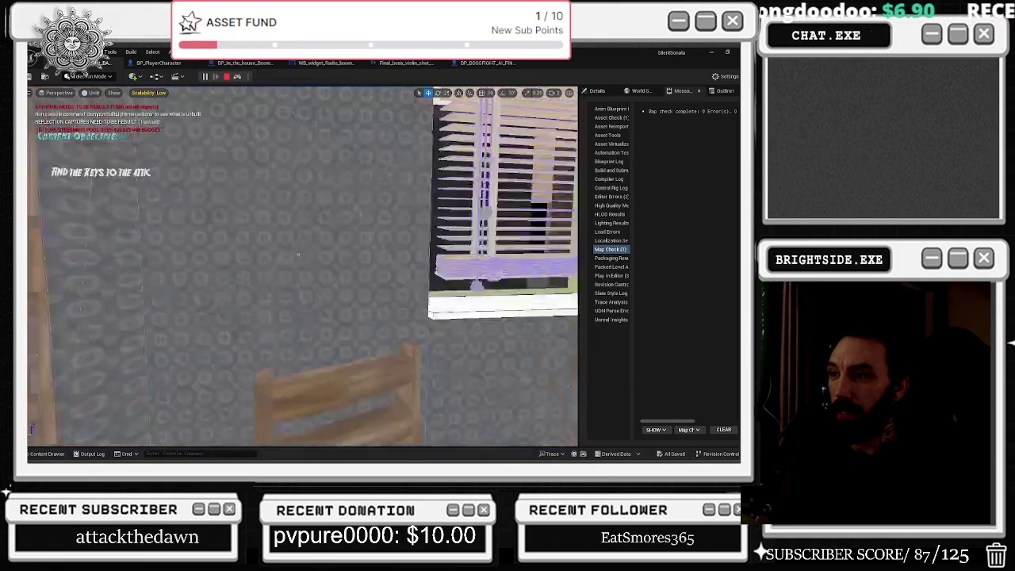
drag(299, 255, 328, 247)
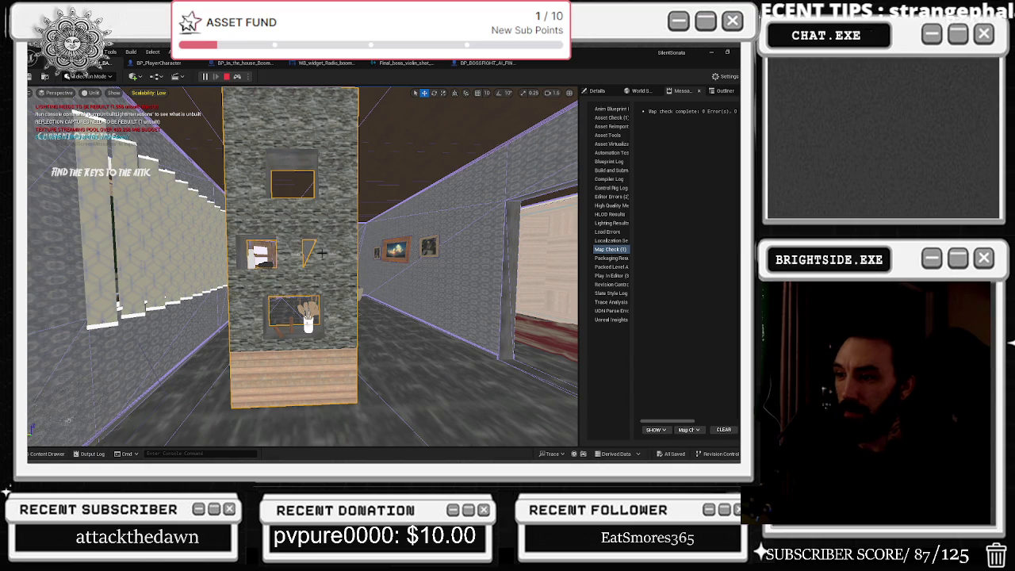
key(Delete)
mouse_move(321, 254)
mouse_down()
mouse_move(313, 247)
mouse_move(326, 248)
mouse_up()
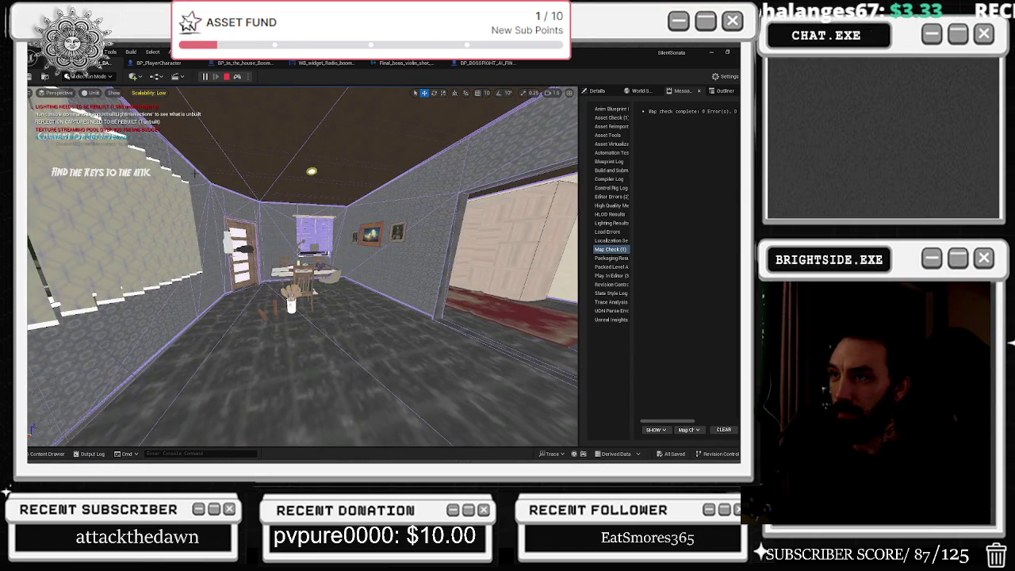
click(238, 76)
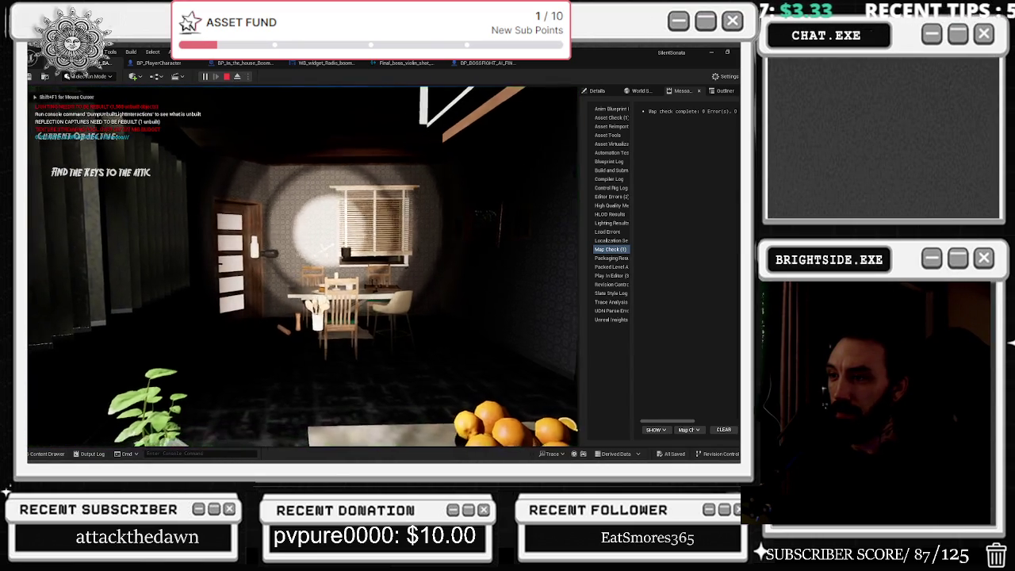
key(alt+Tab)
click(237, 77)
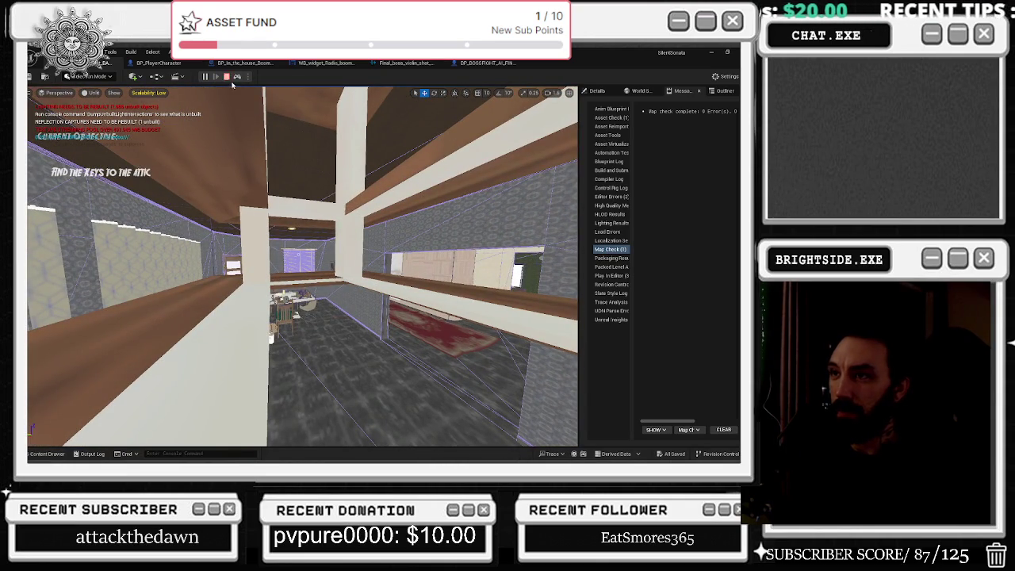
key(Escape)
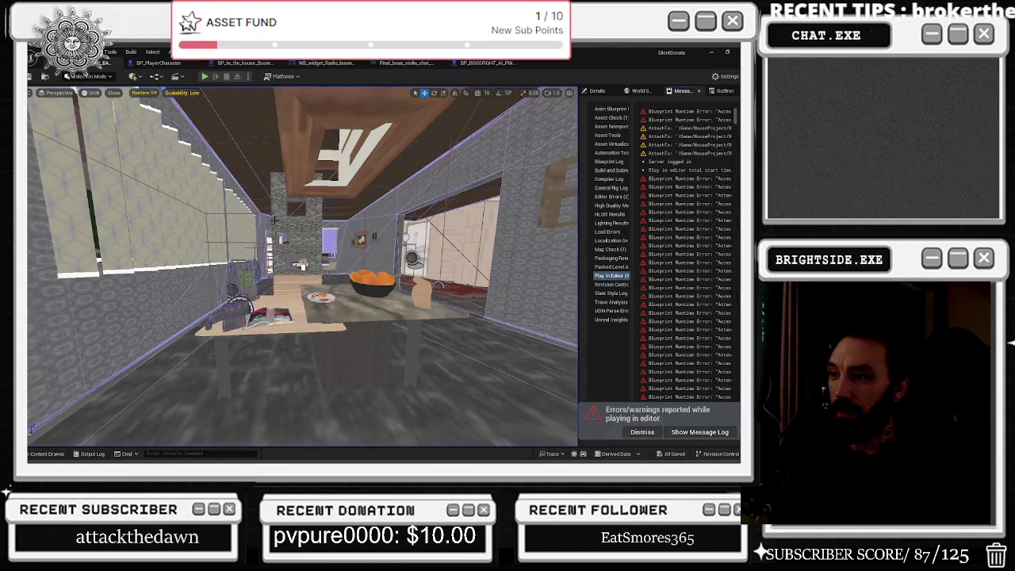
Fly through the house's rooms, selecting the chimney, a standing panel and a room's objects
click(296, 230)
drag(301, 270, 230, 258)
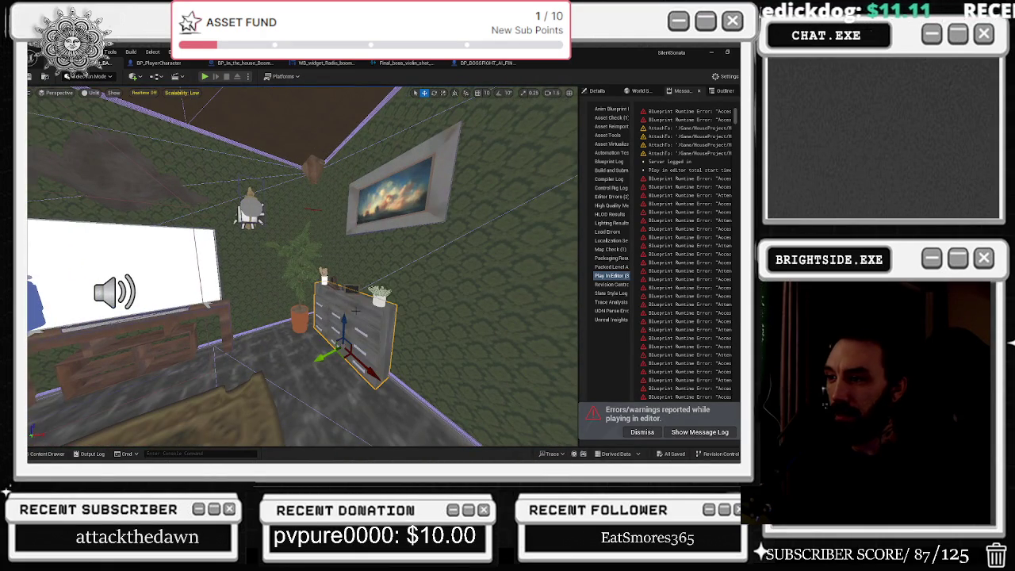
click(250, 357)
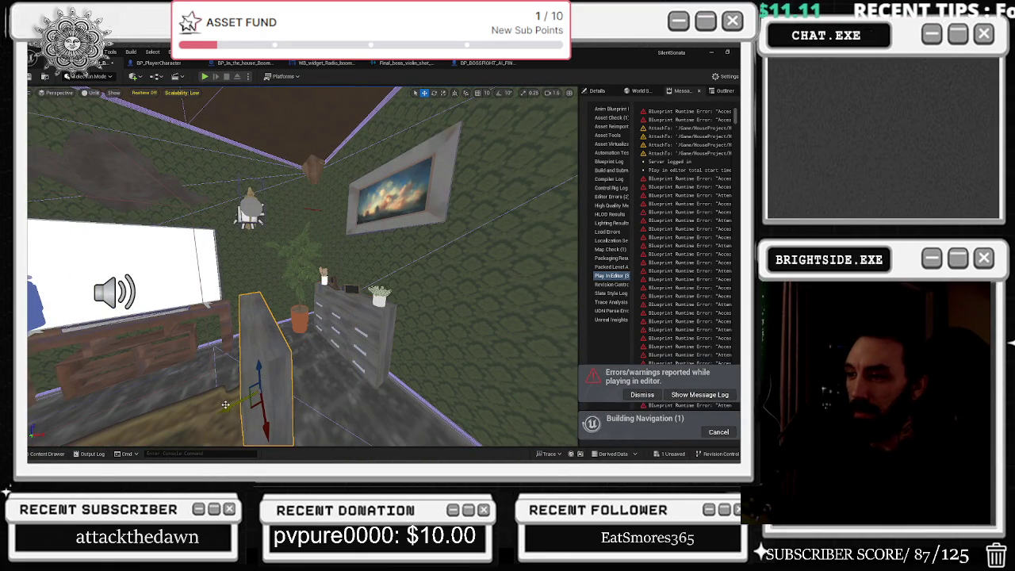
click(225, 404)
drag(225, 405, 187, 389)
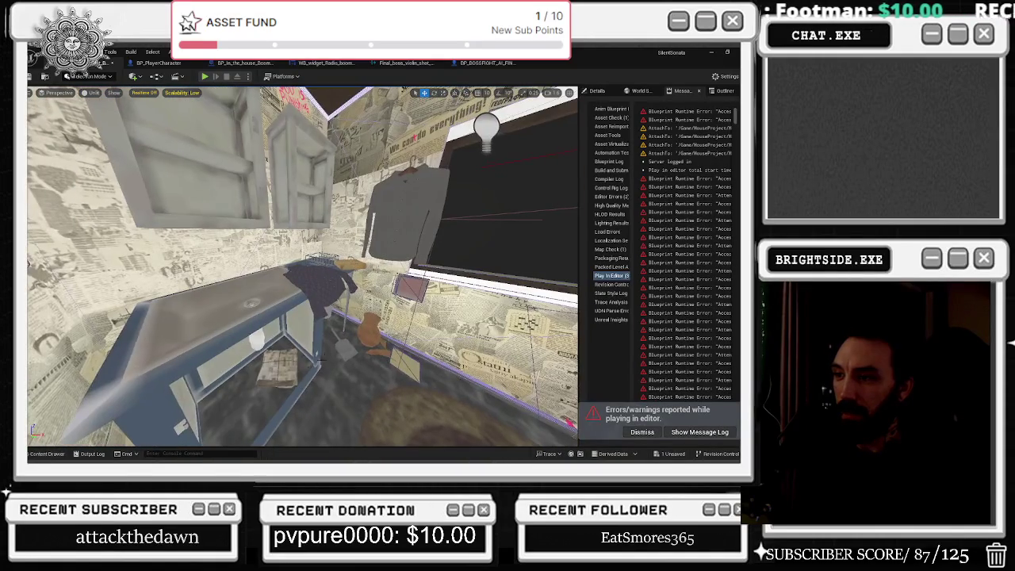
key(ctrl+a)
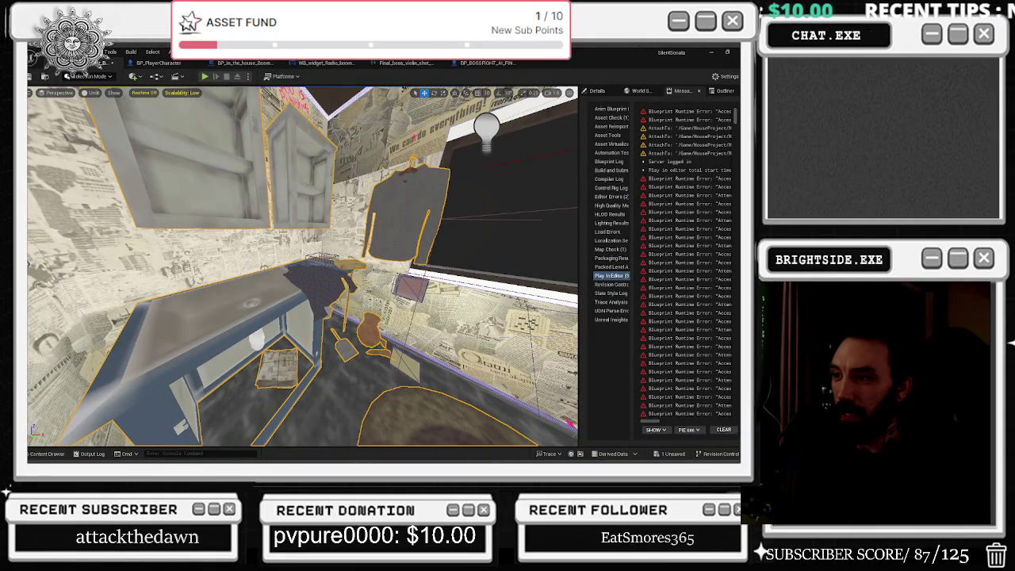
drag(190, 392, 191, 393)
Select the stone pillar and drag it upward
click(289, 238)
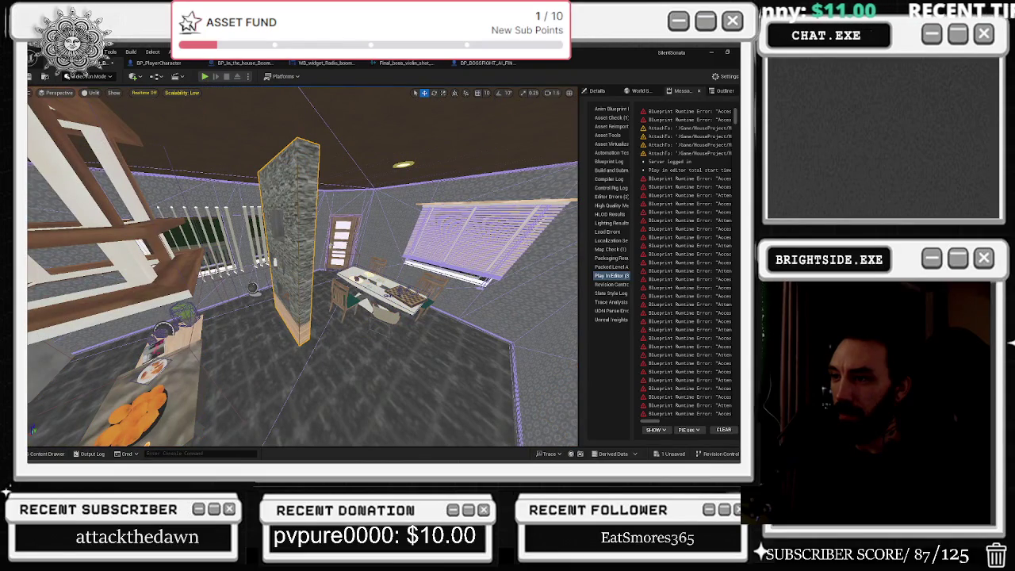
drag(296, 256, 284, 237)
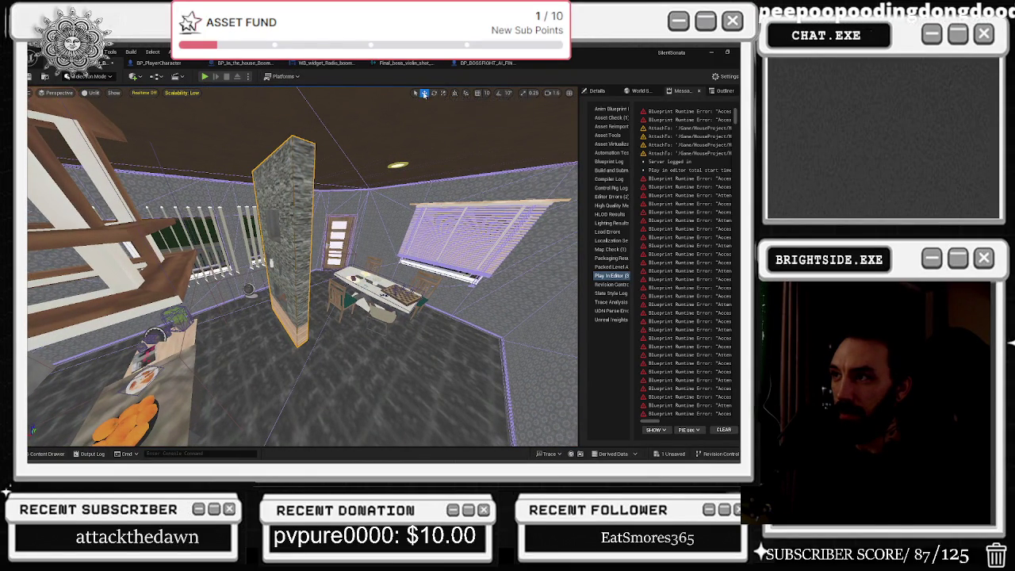
mouse_move(317, 238)
mouse_down()
mouse_move(206, 238)
mouse_move(384, 219)
mouse_up()
drag(318, 238, 270, 238)
Undo the pillar move and look through the wall opening, undoing an accidental wall shift
key(ctrl+z)
mouse_move(411, 259)
mouse_down()
mouse_move(396, 258)
mouse_move(328, 328)
mouse_move(364, 310)
mouse_move(270, 318)
mouse_up()
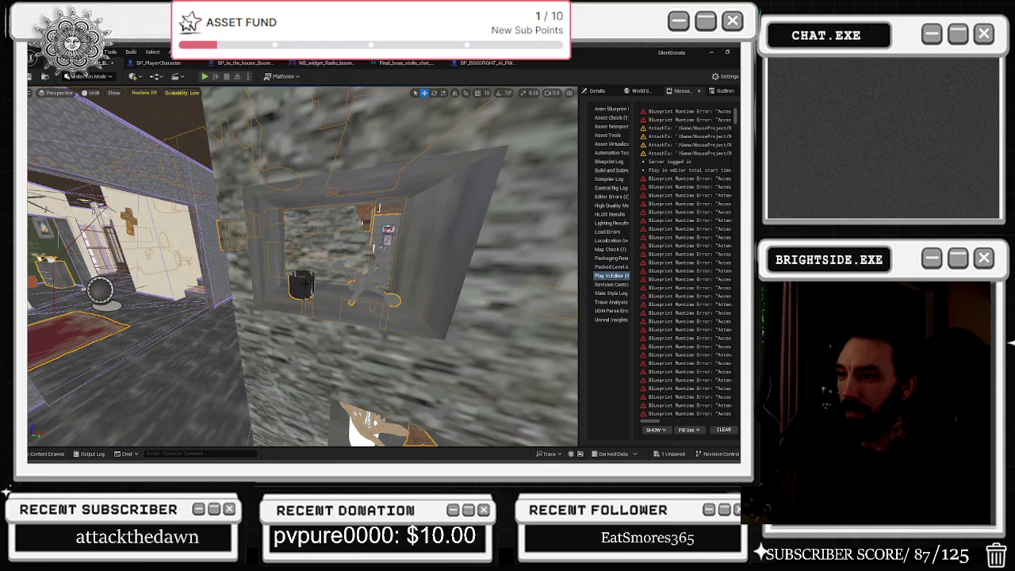
drag(361, 281, 351, 274)
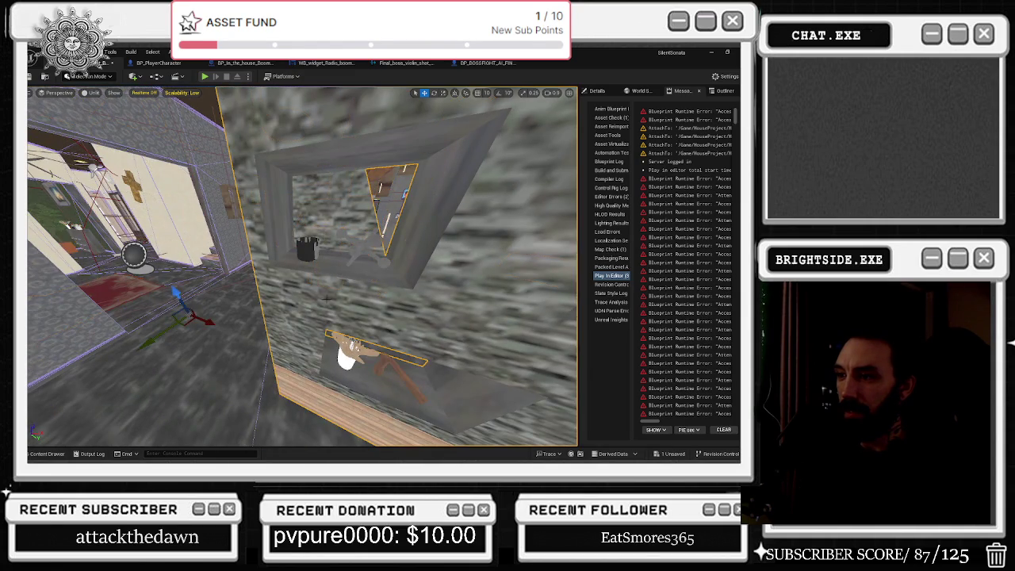
mouse_move(188, 314)
mouse_down()
mouse_move(190, 301)
mouse_move(192, 325)
mouse_move(190, 305)
mouse_up()
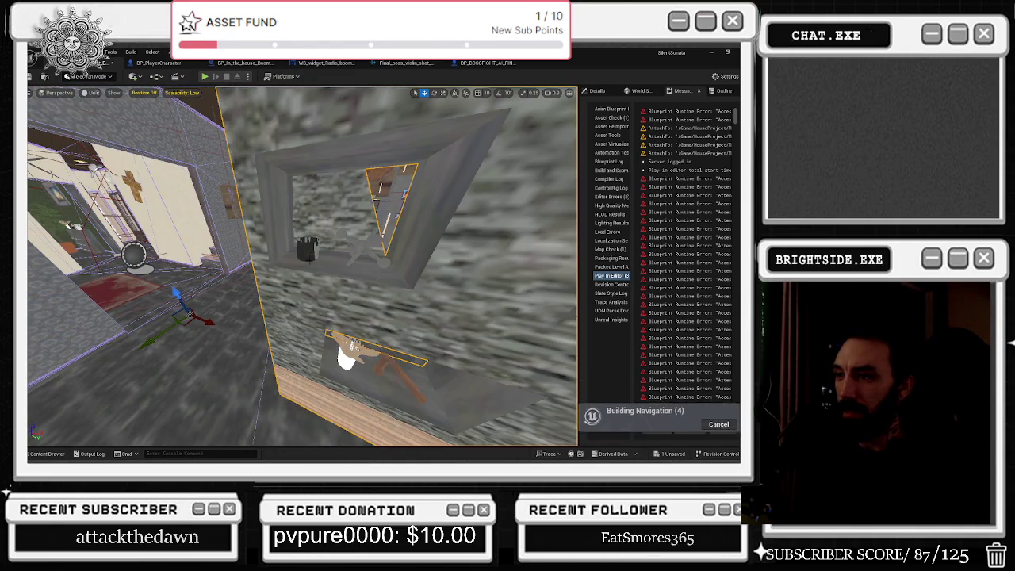
key(ctrl+z)
drag(306, 251, 313, 250)
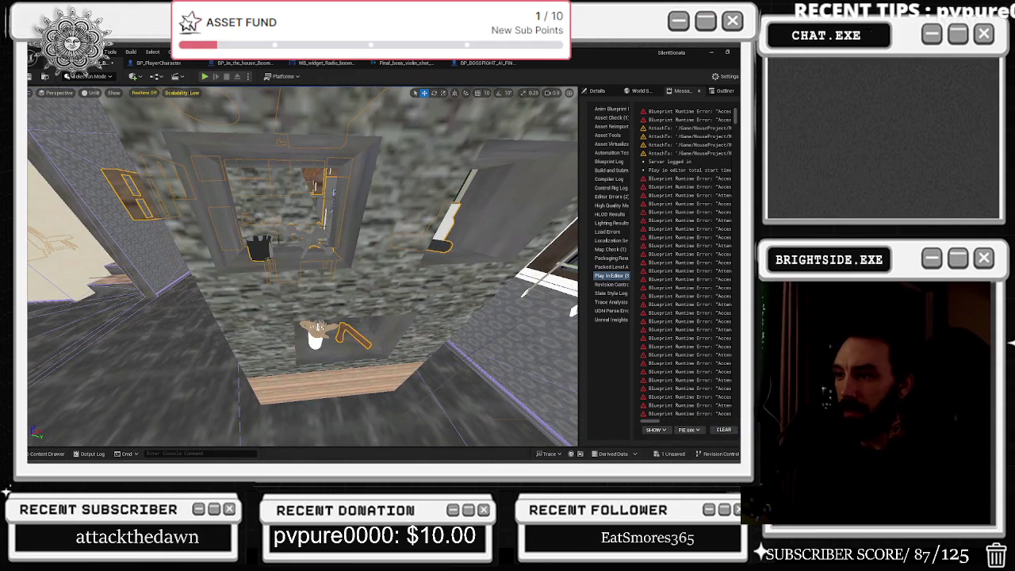
drag(466, 319, 464, 360)
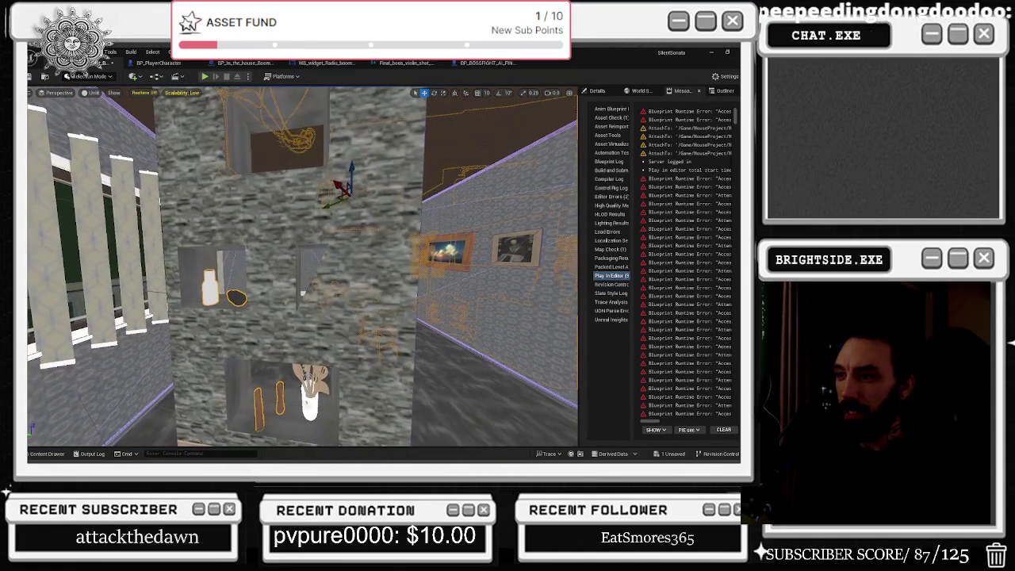
Open the pillar wall's SM_18_wallskitchen mesh in the Static Mesh editor and zoom in
click(346, 280)
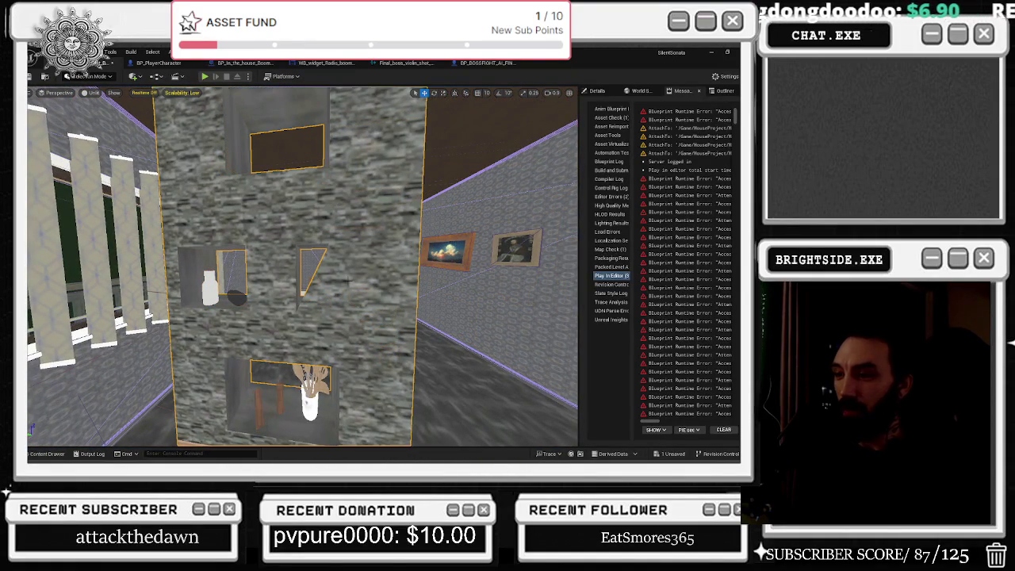
key(ctrl+e)
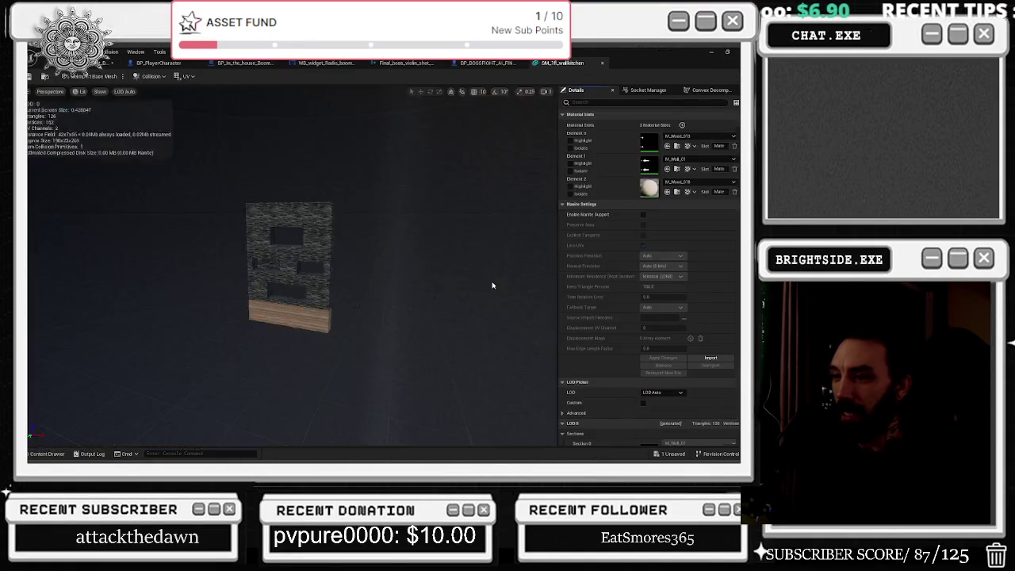
scroll(306, 254, up, 6)
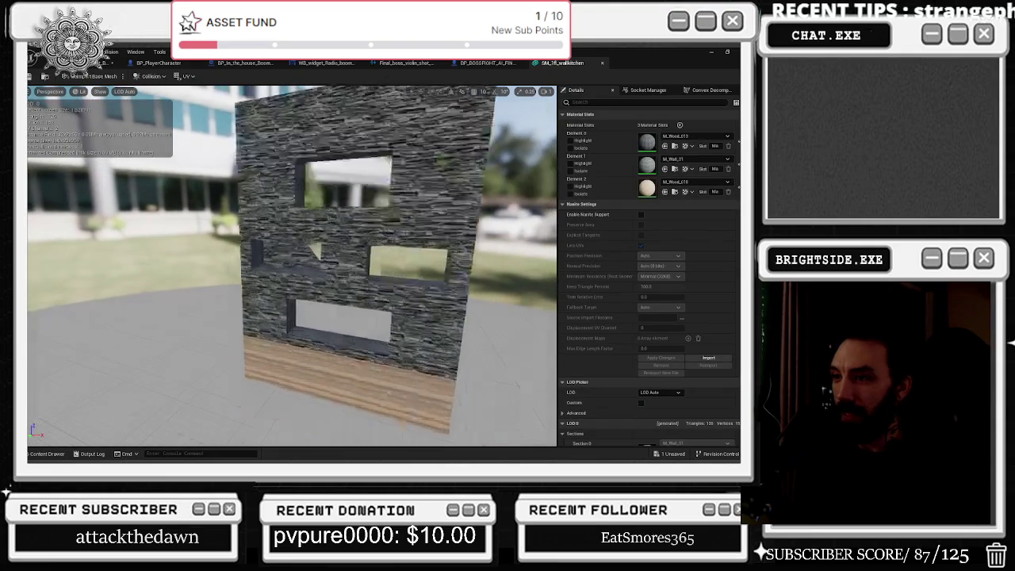
scroll(293, 259, up, 8)
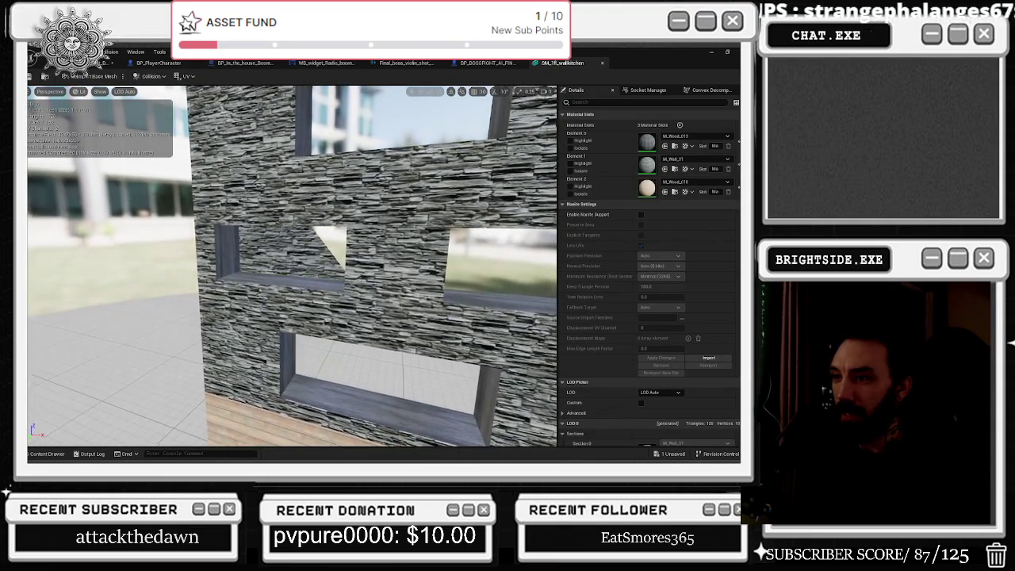
scroll(292, 258, up, 3)
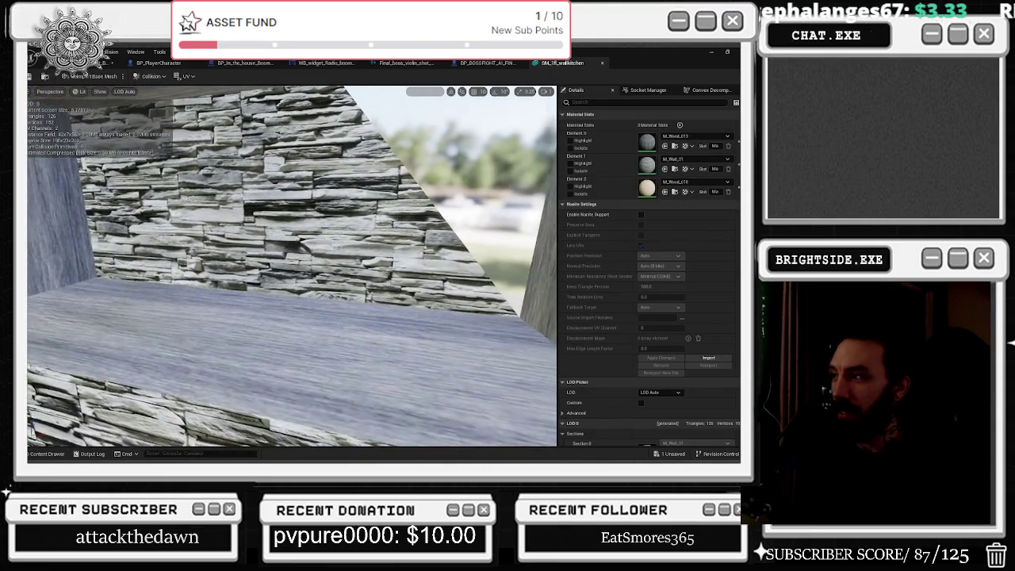
click(111, 63)
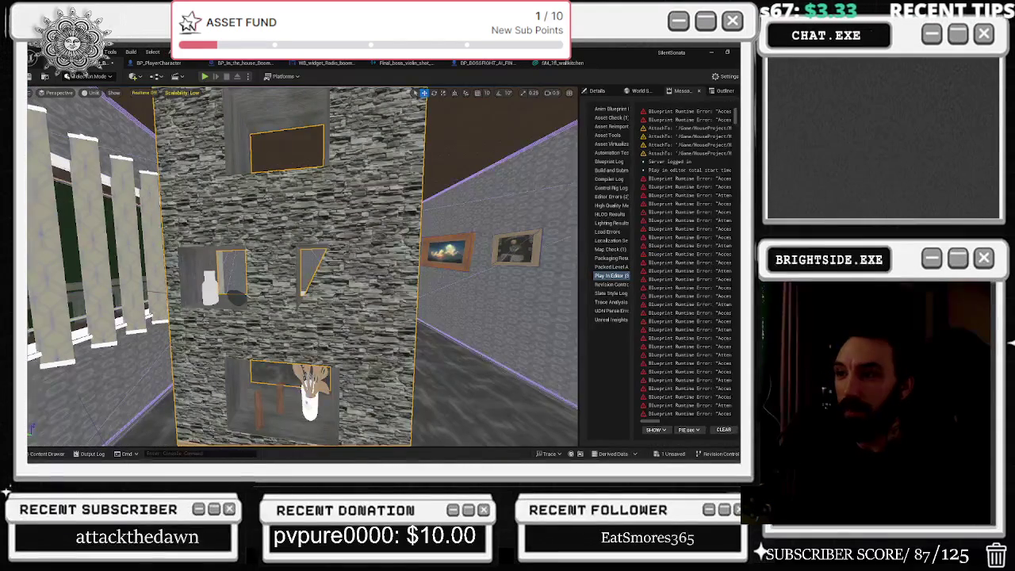
click(82, 76)
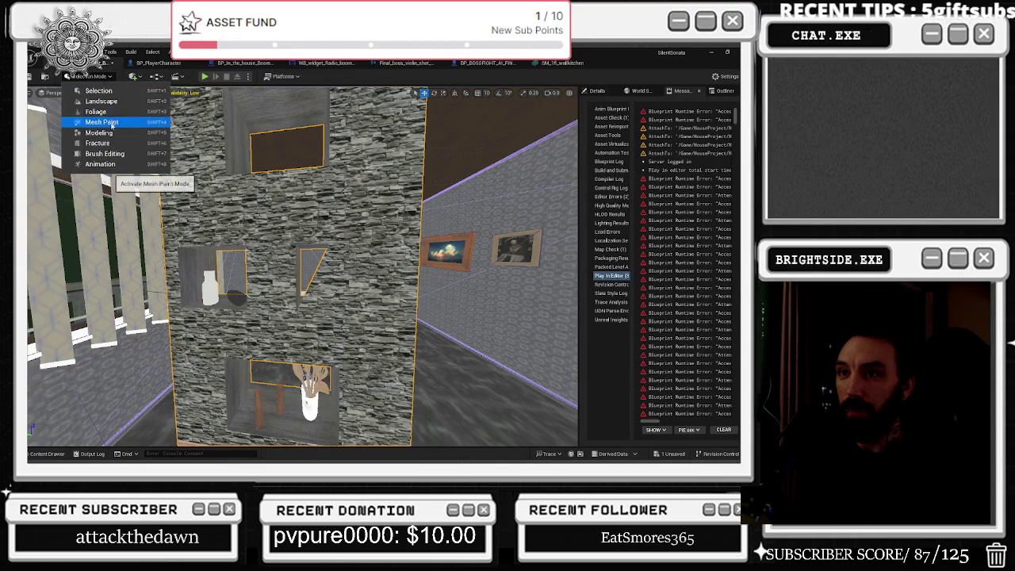
In Modeling Mode, start PolyGroup Edit on the wall, pick a face, then exit without applying
click(80, 212)
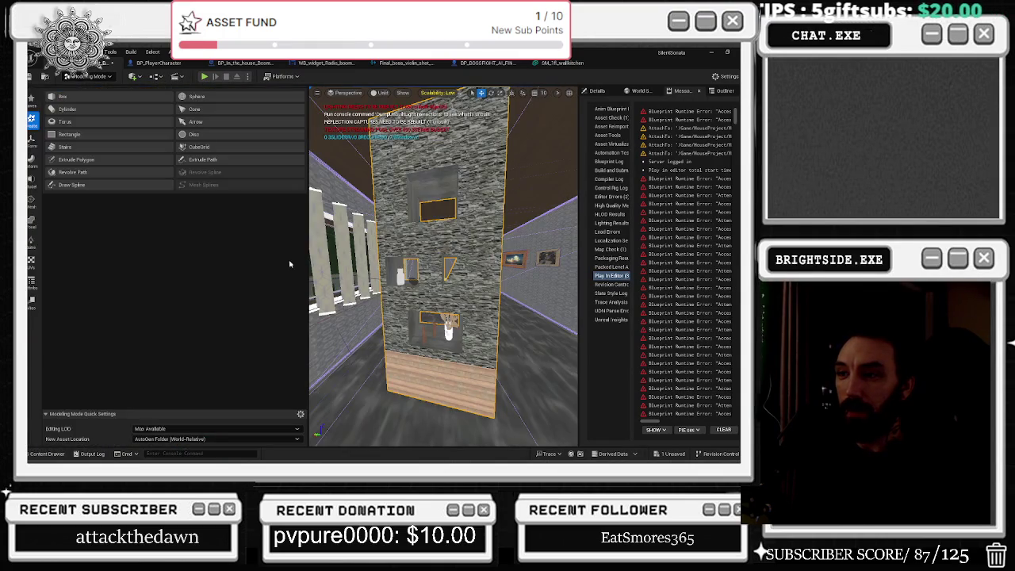
click(33, 182)
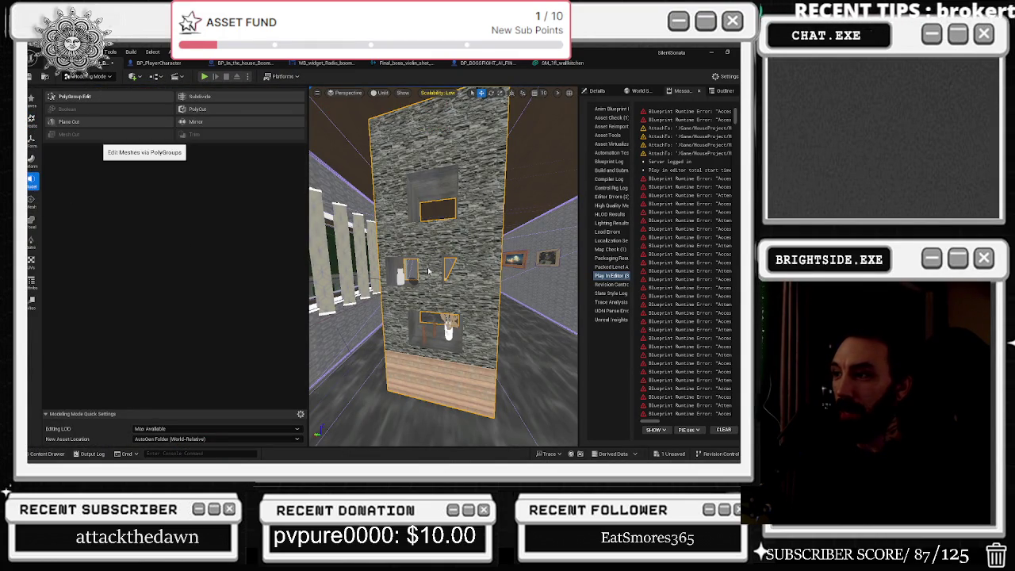
click(75, 96)
mouse_move(491, 264)
mouse_down()
mouse_move(507, 245)
mouse_move(524, 254)
mouse_move(451, 271)
mouse_up()
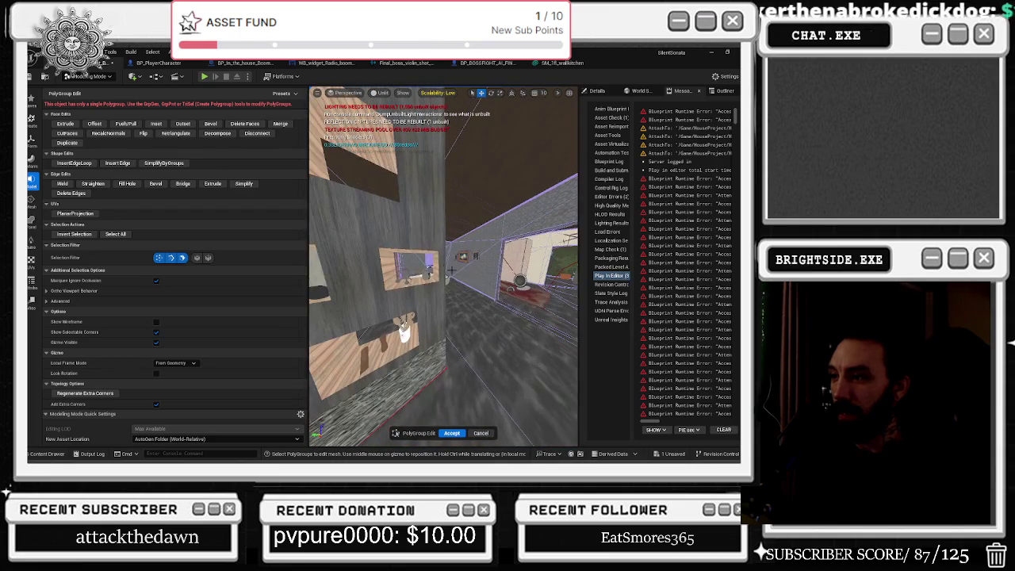
click(423, 297)
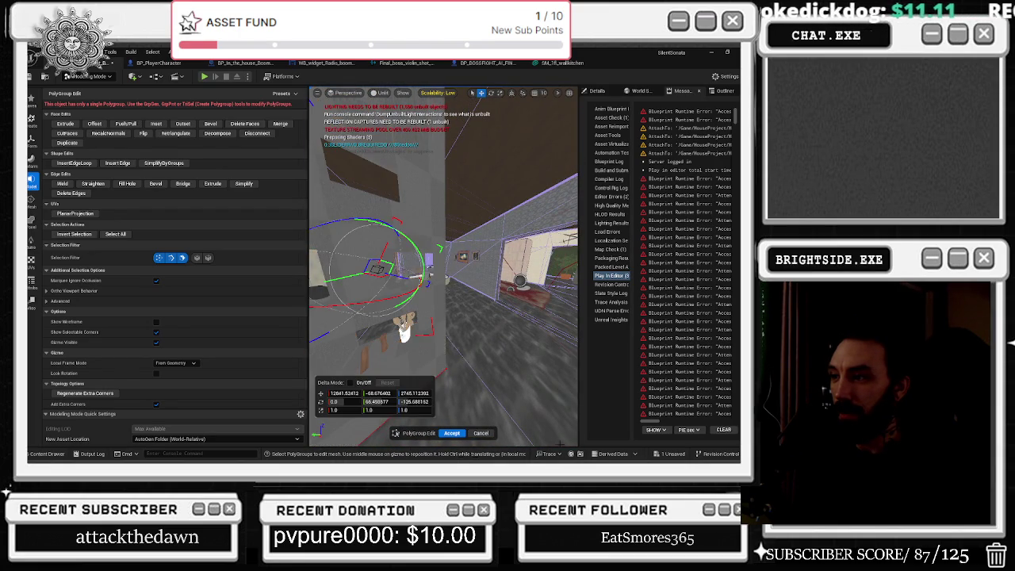
key(Return)
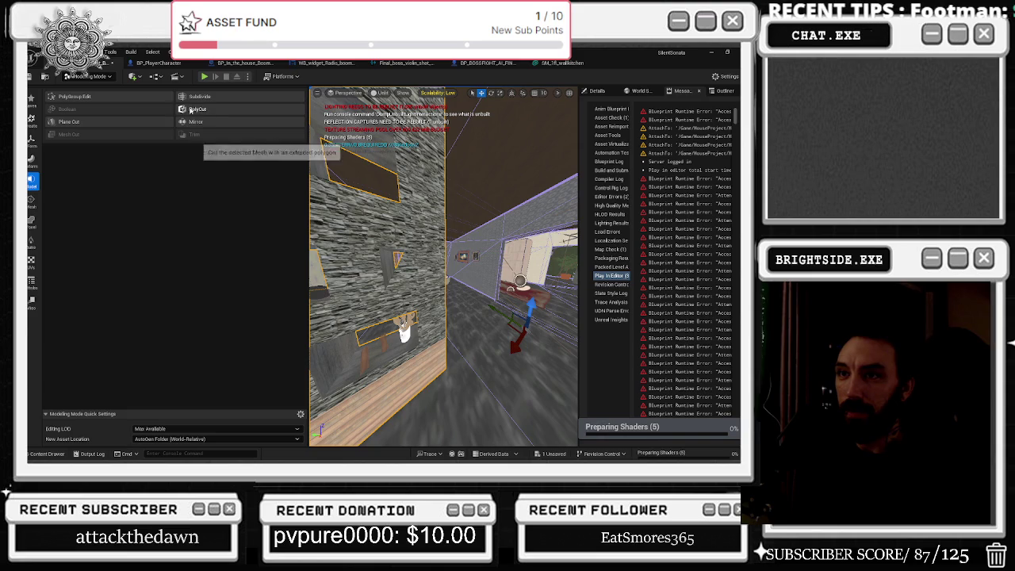
Start Mesh > Tri Select on the wall, cancel it, and return to the SM_18_wallskitchen editor
click(32, 202)
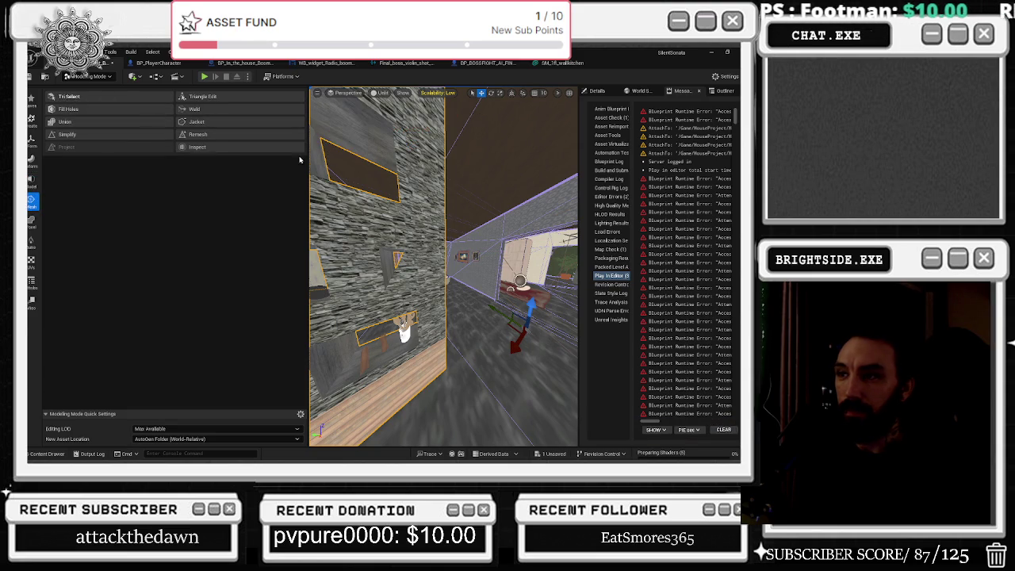
click(69, 108)
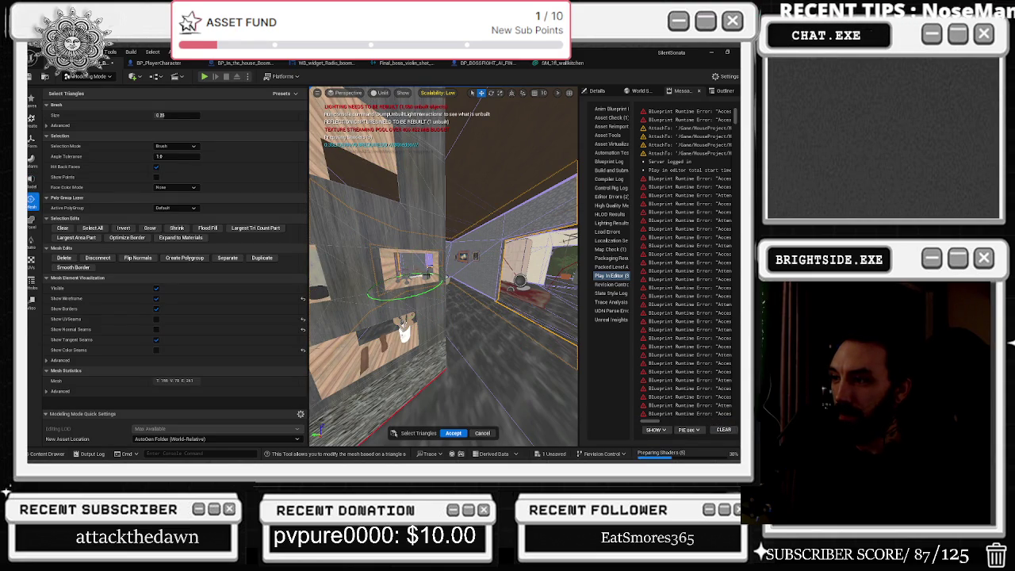
click(482, 433)
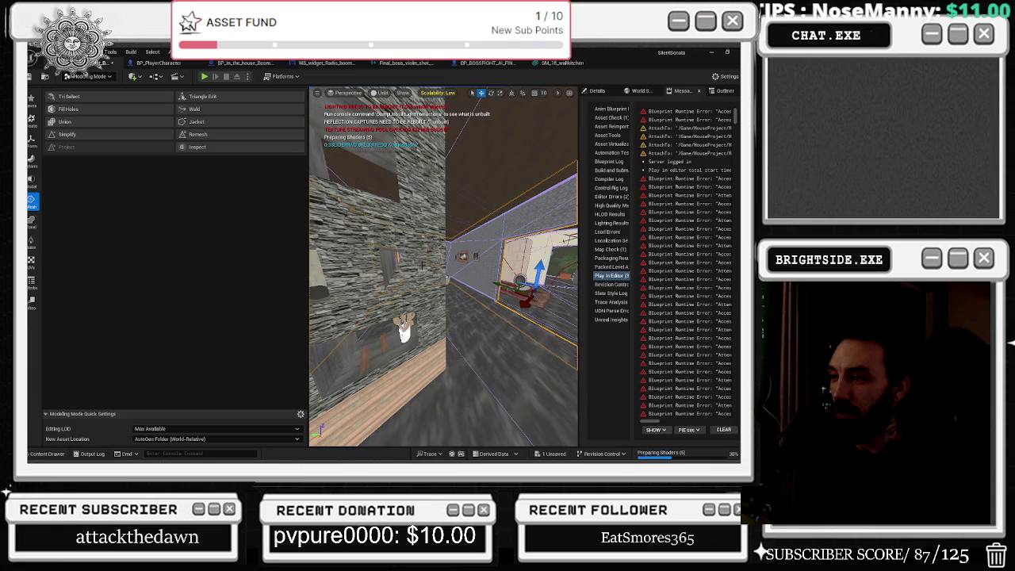
key(ctrl+3)
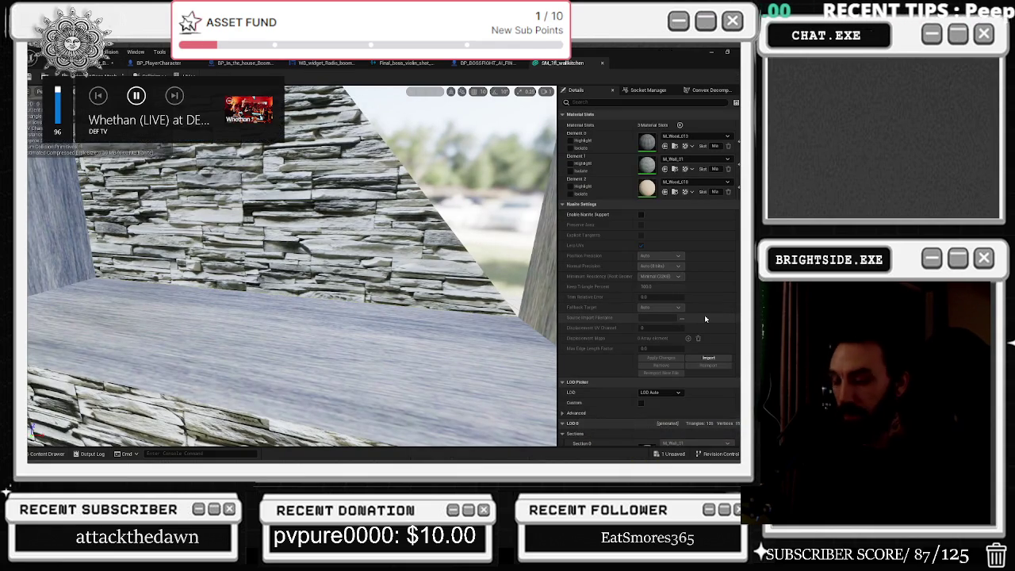
Set the stone wall mesh's Percent Triangles to 100 and close its mesh editor
scroll(705, 318, down, 3)
scroll(698, 339, down, 10)
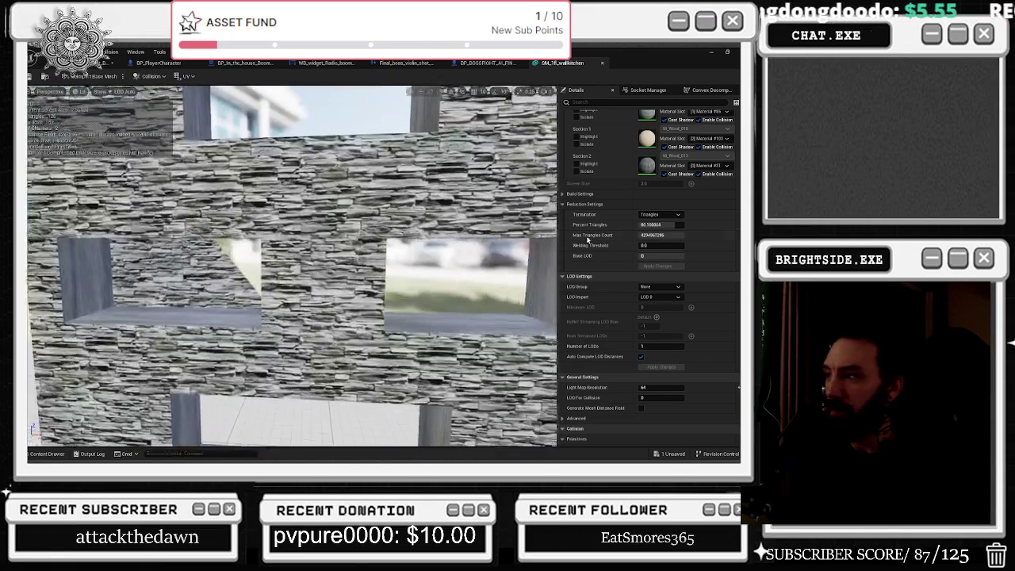
drag(588, 239, 620, 233)
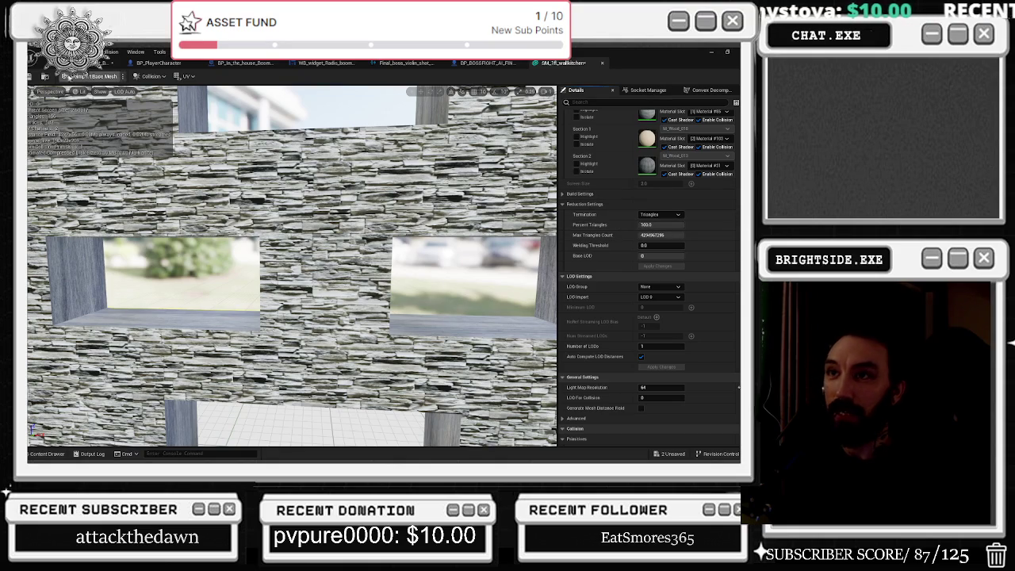
click(603, 63)
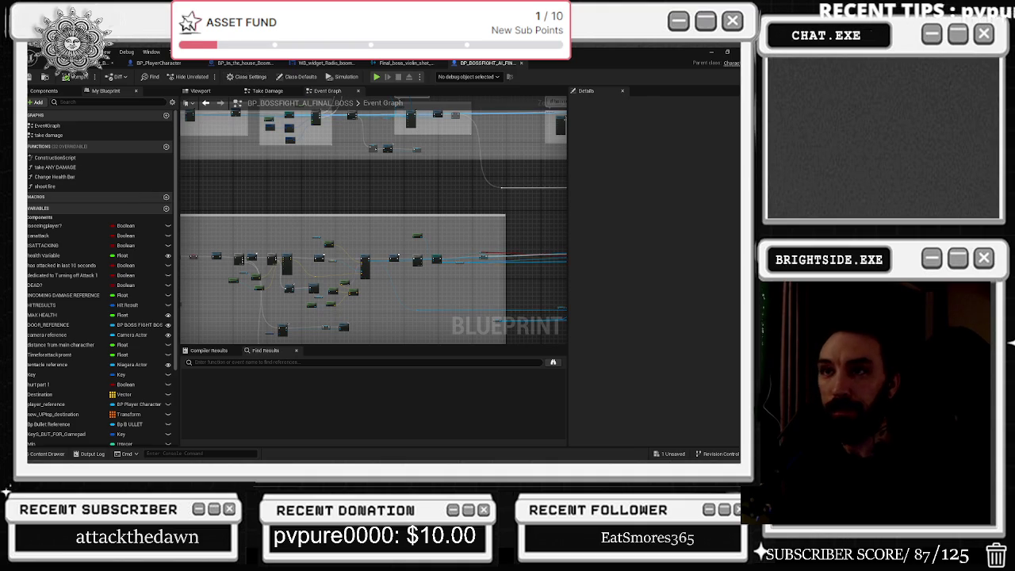
Return to the level viewport and save the current map
key(ctrl+Tab)
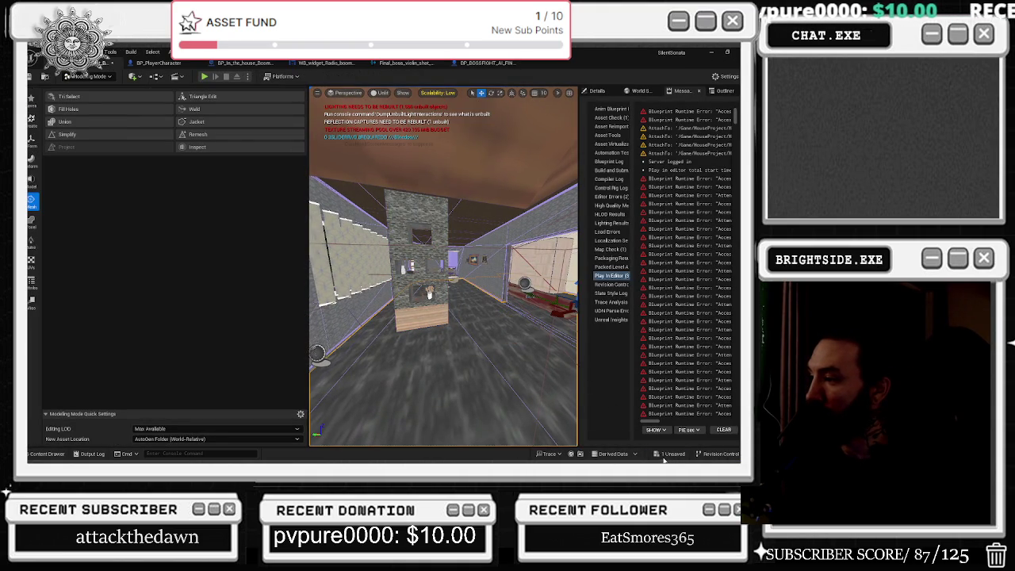
click(668, 455)
click(448, 359)
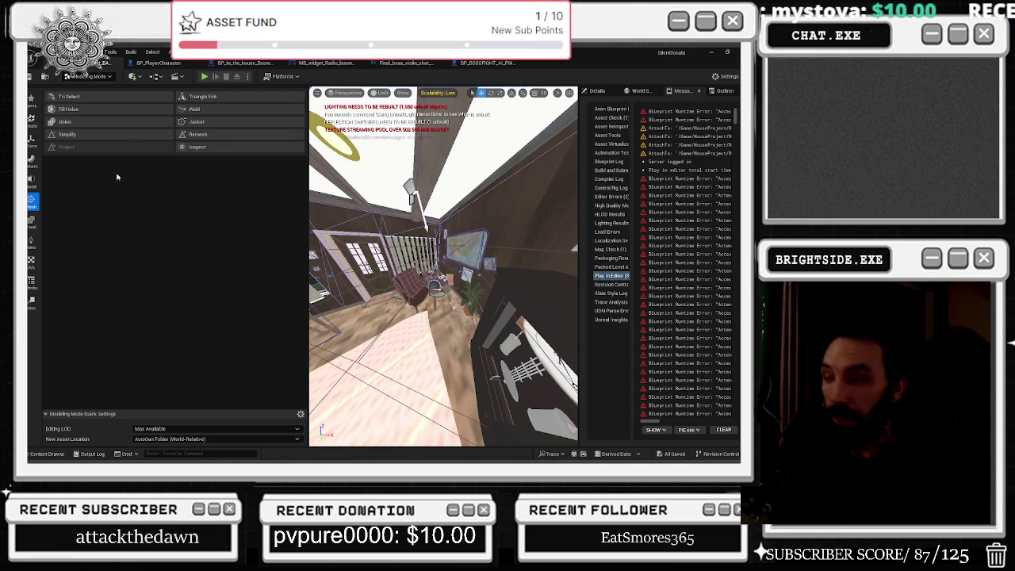
Switch to Selection Mode, fly to the boombox and open its Blueprint
click(113, 77)
click(87, 90)
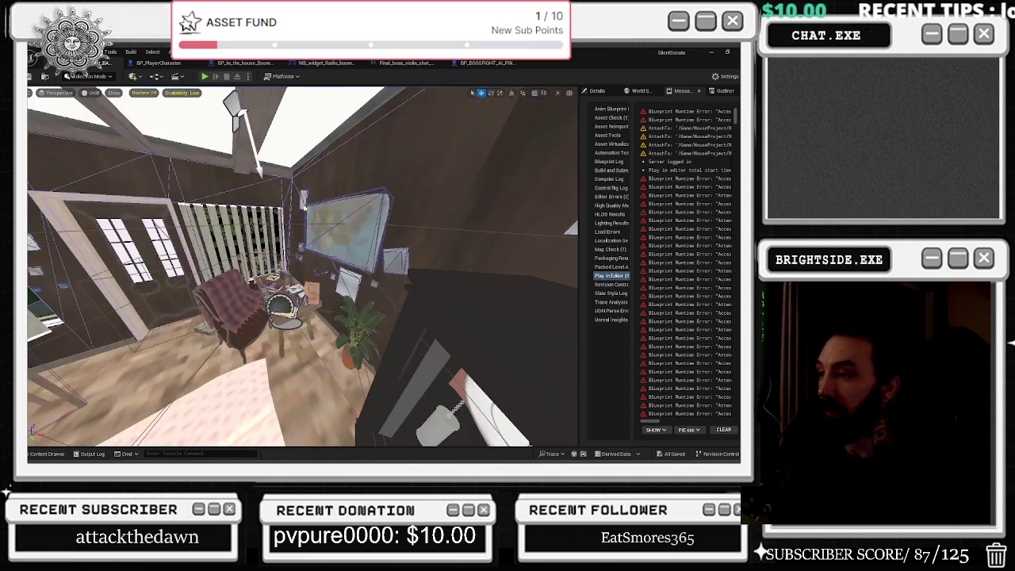
drag(369, 145, 370, 146)
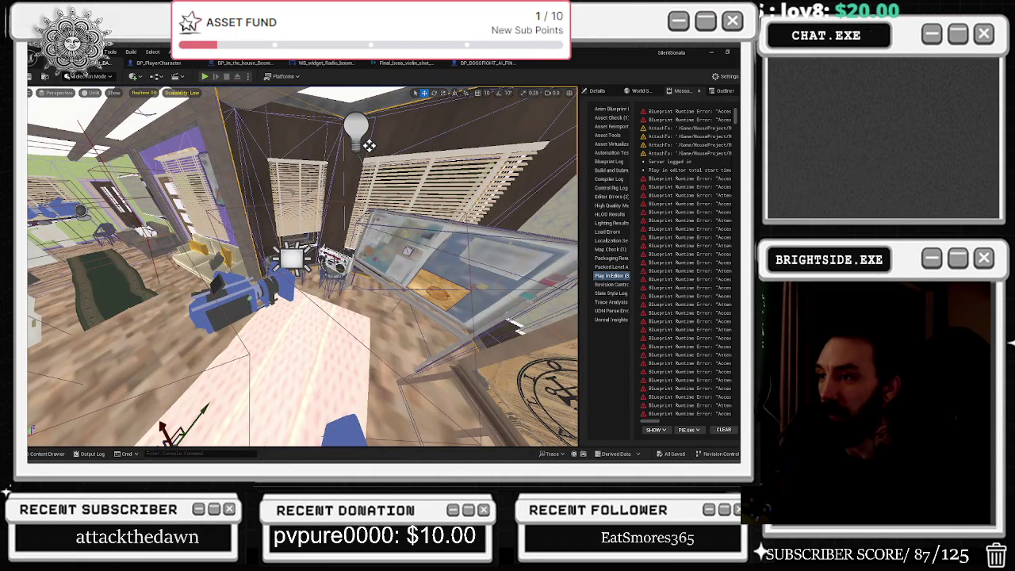
double_click(333, 260)
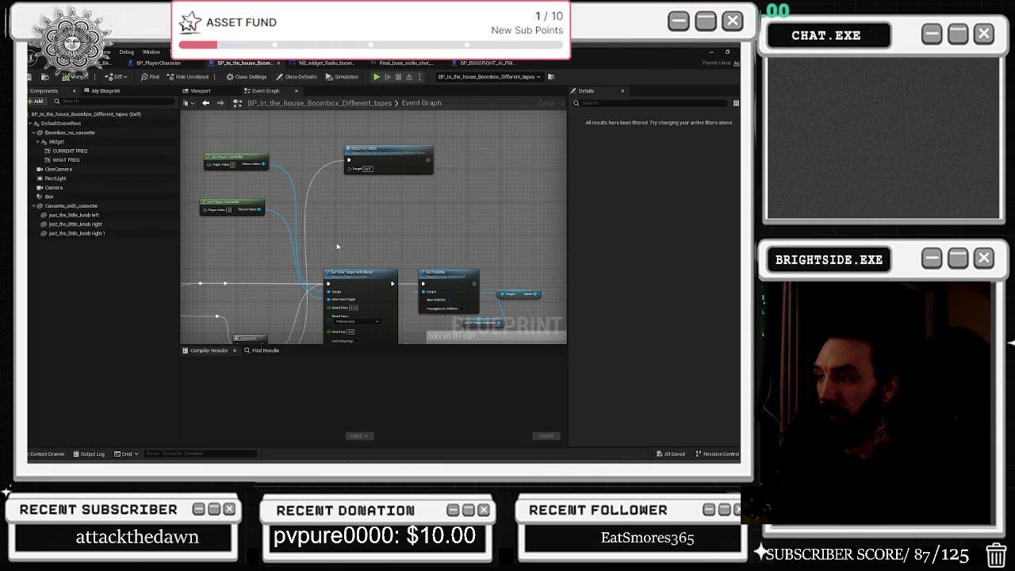
Comment the subtitle nodes and wire Make DataTableRowHandle into Create Widget's Subtitles Data pin
scroll(337, 247, down, 6)
scroll(337, 246, down, 6)
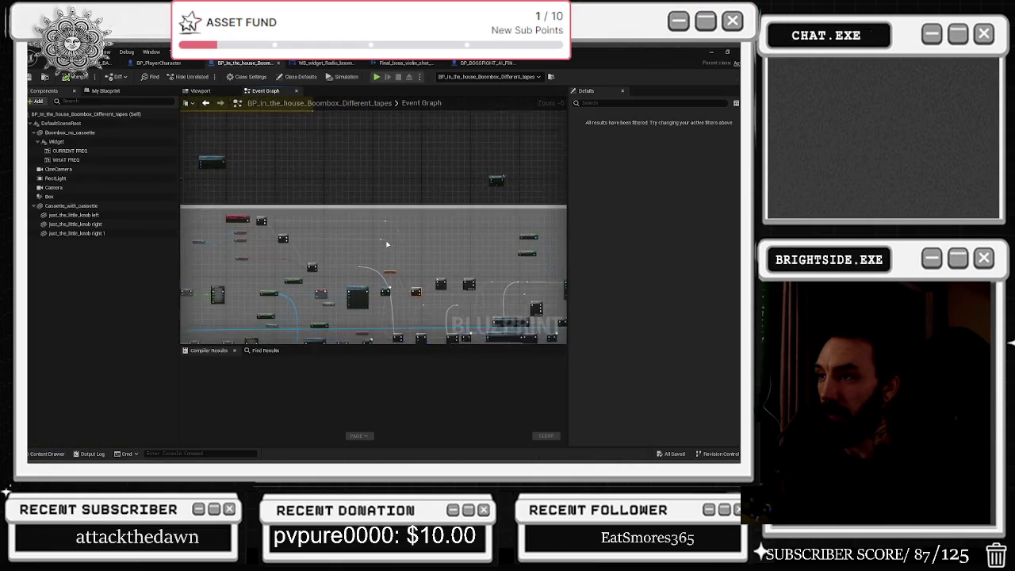
scroll(318, 232, up, 6)
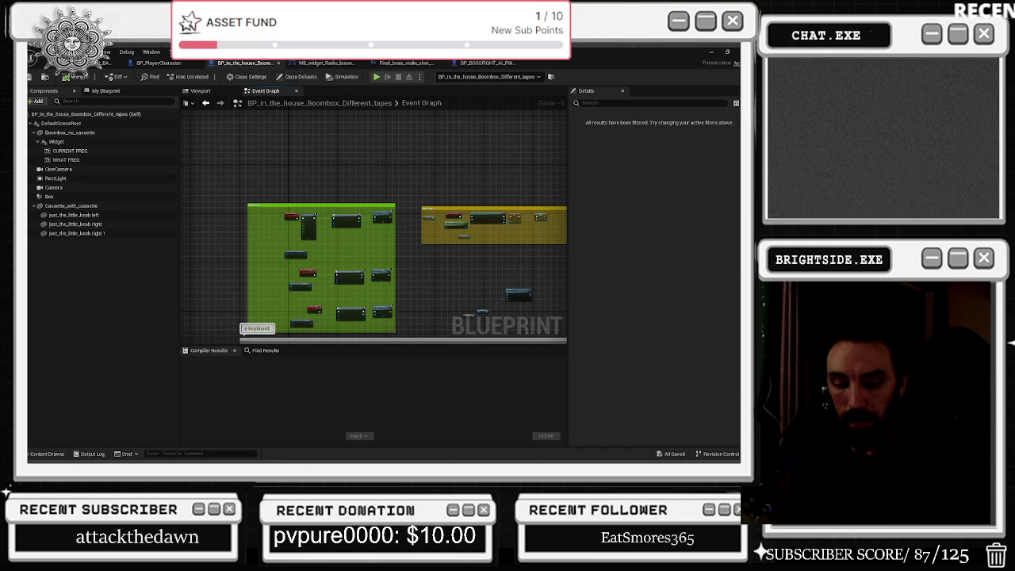
scroll(311, 206, up, 7)
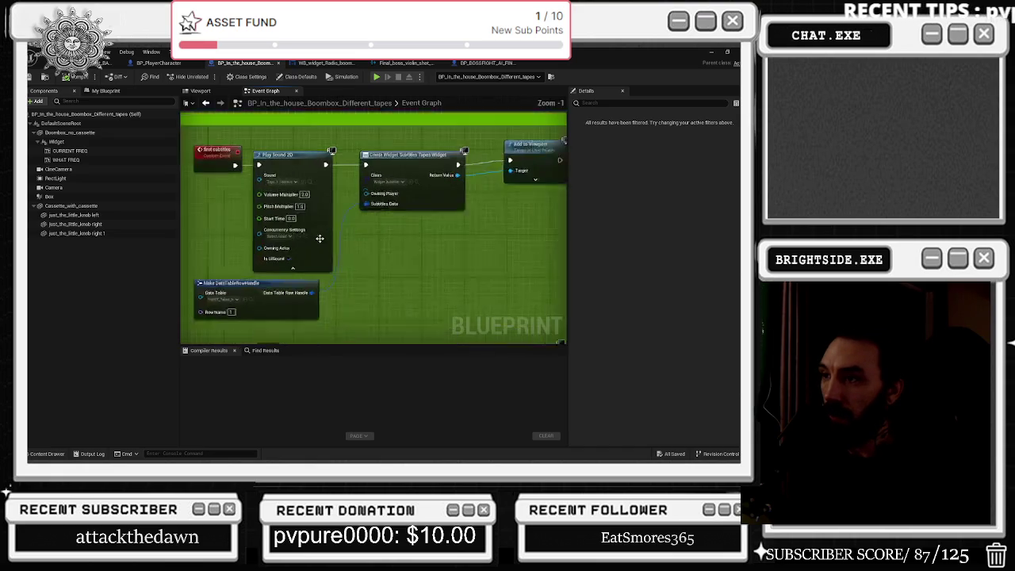
scroll(348, 238, down, 2)
click(349, 241)
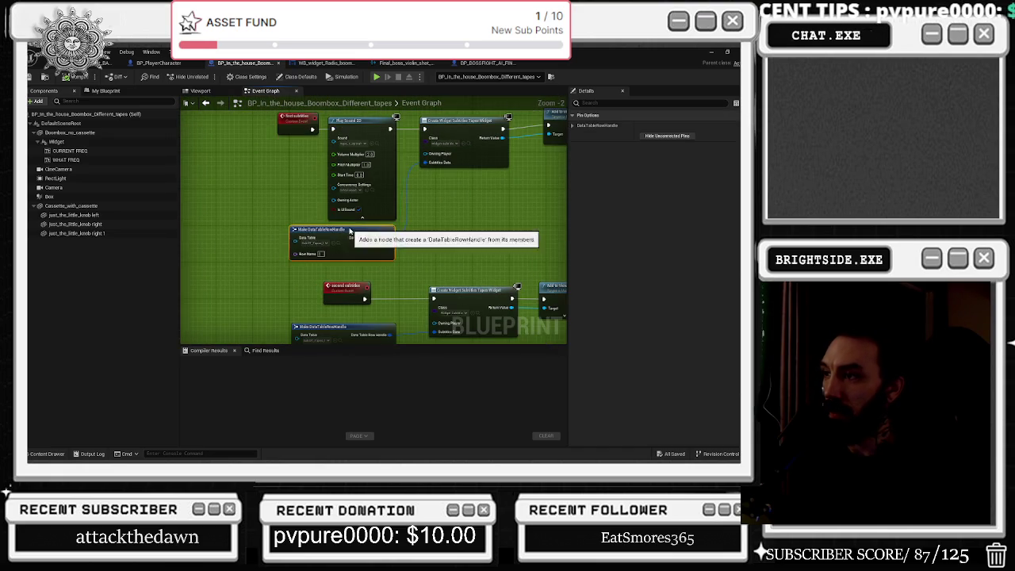
key(c)
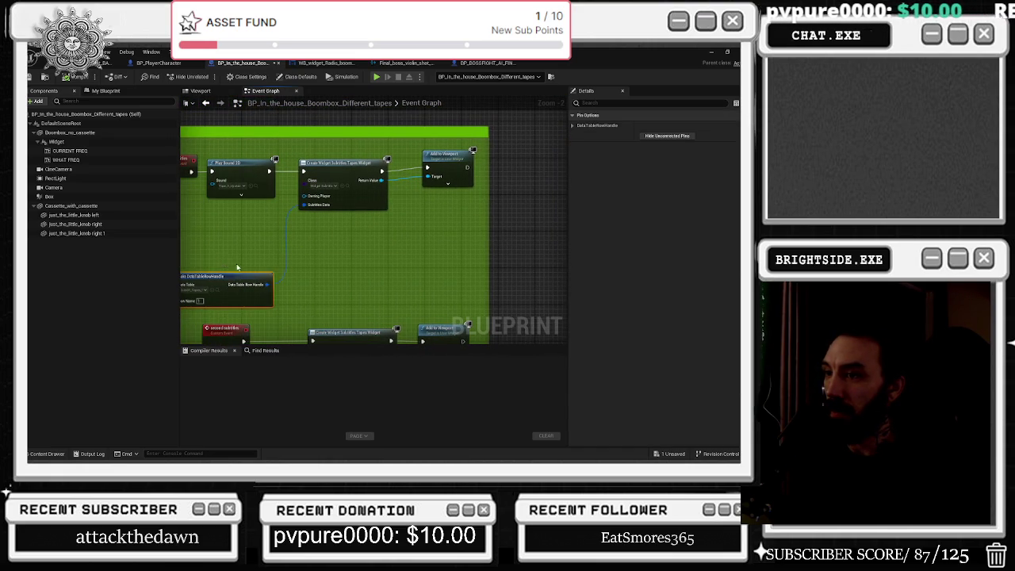
mouse_move(210, 277)
mouse_down()
mouse_move(225, 227)
mouse_move(219, 236)
mouse_up()
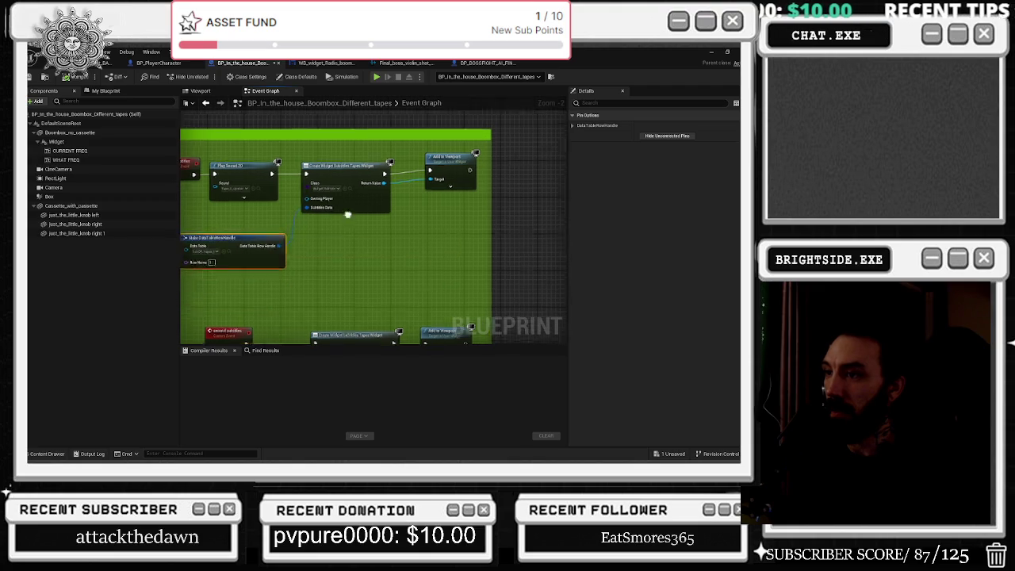
scroll(302, 201, down, 1)
click(496, 193)
drag(496, 193, 425, 196)
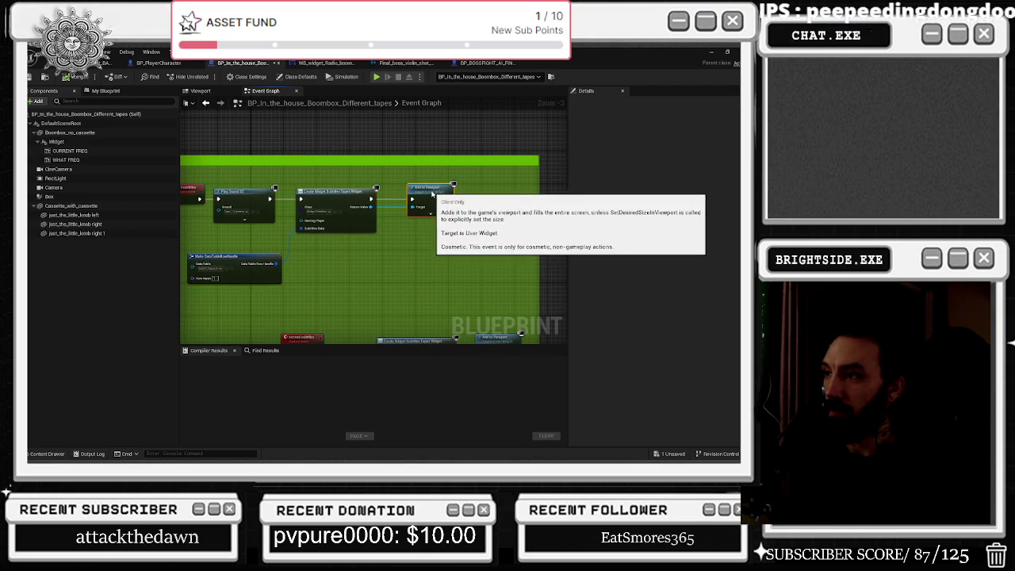
drag(443, 248, 469, 263)
mouse_move(300, 270)
mouse_down()
mouse_move(331, 232)
mouse_move(387, 239)
mouse_up()
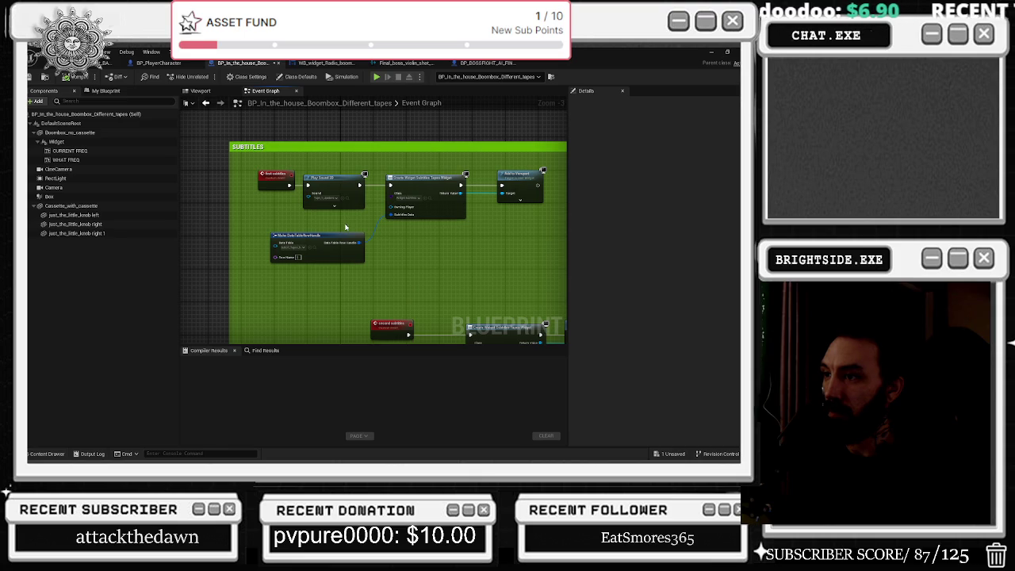
drag(342, 228, 291, 210)
drag(394, 161, 403, 161)
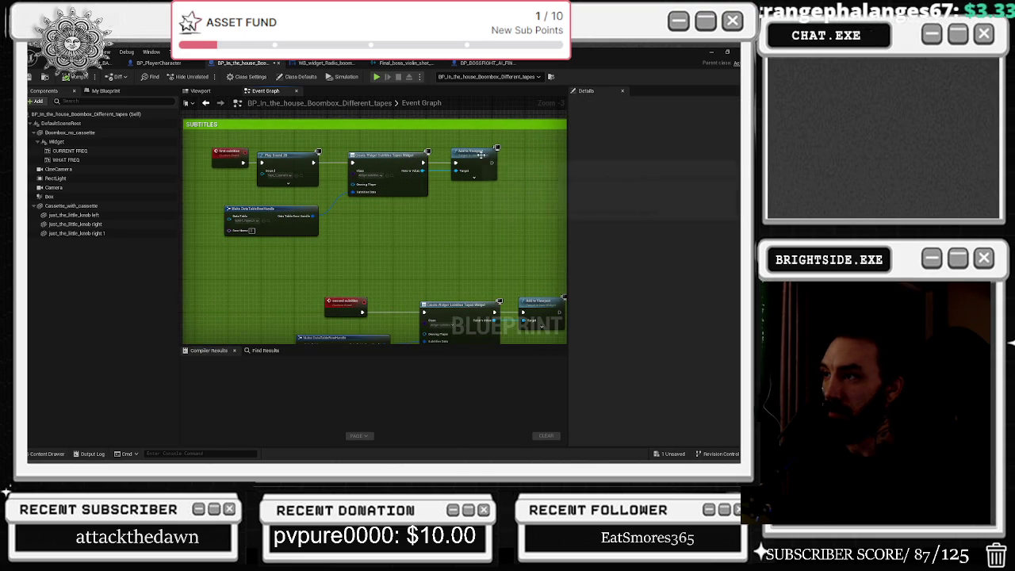
Move the second subtitle node group upward, closer to the first
scroll(465, 229, down, 1)
drag(282, 206, 475, 268)
drag(404, 222, 353, 193)
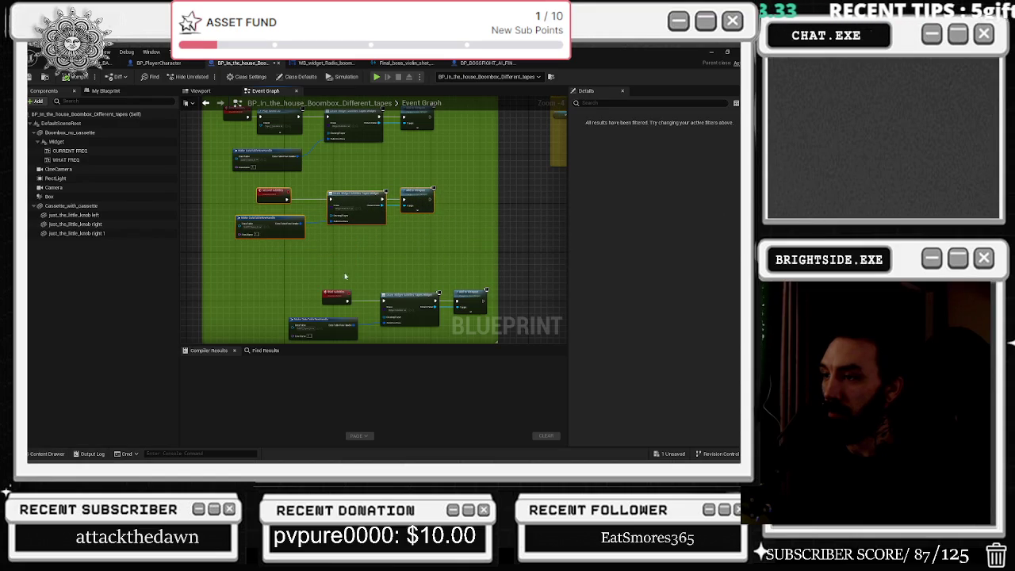
mouse_move(345, 276)
mouse_down()
mouse_move(357, 169)
mouse_move(349, 103)
mouse_up()
Move the RESET DO ONCE and Sequence nodes up-left and select the overlap component comment
mouse_move(259, 203)
mouse_down()
mouse_move(349, 254)
mouse_move(266, 216)
mouse_up()
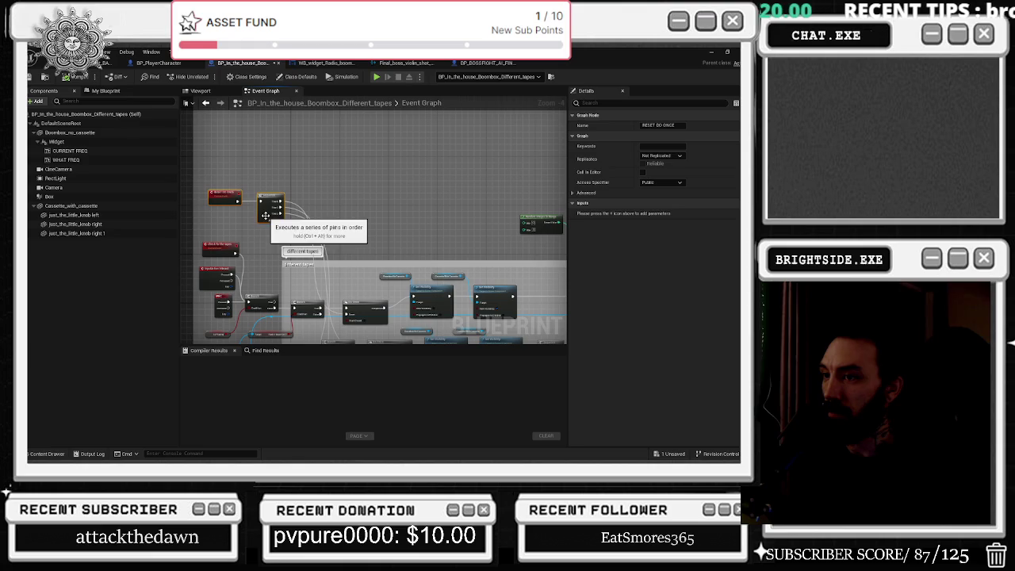
click(283, 264)
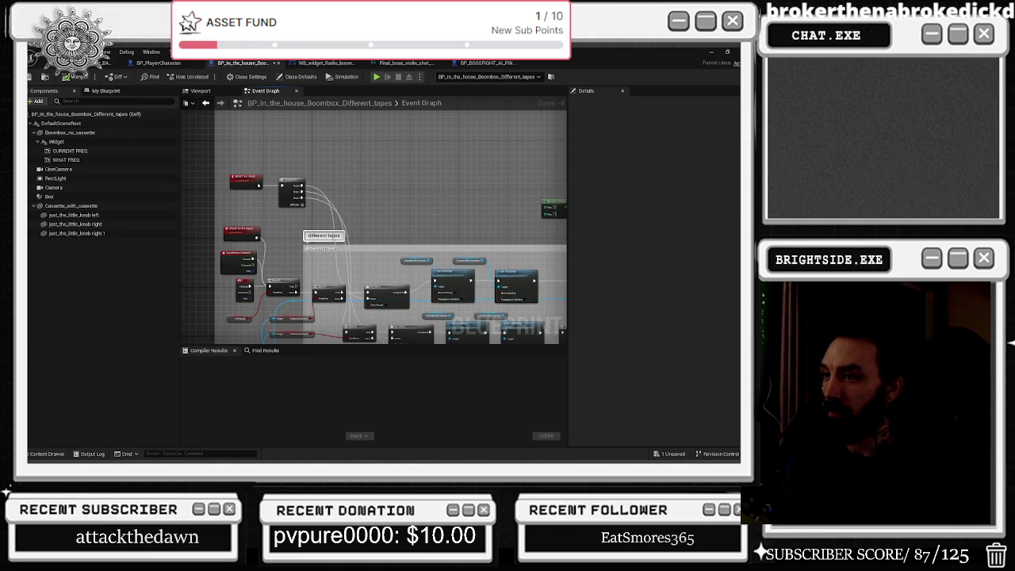
scroll(396, 213, down, 8)
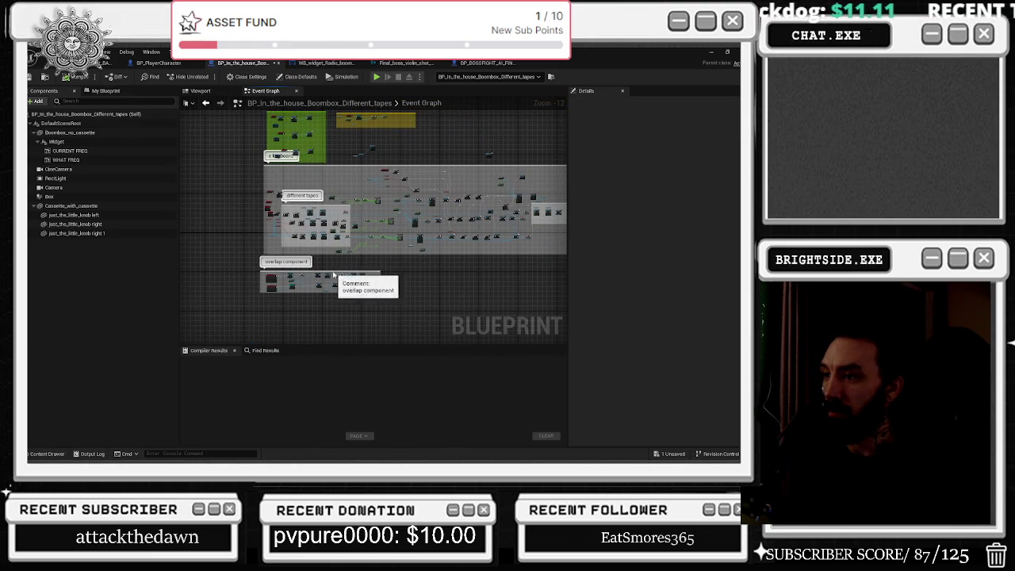
mouse_move(338, 274)
mouse_down()
mouse_move(353, 301)
mouse_move(344, 310)
mouse_move(401, 339)
mouse_up()
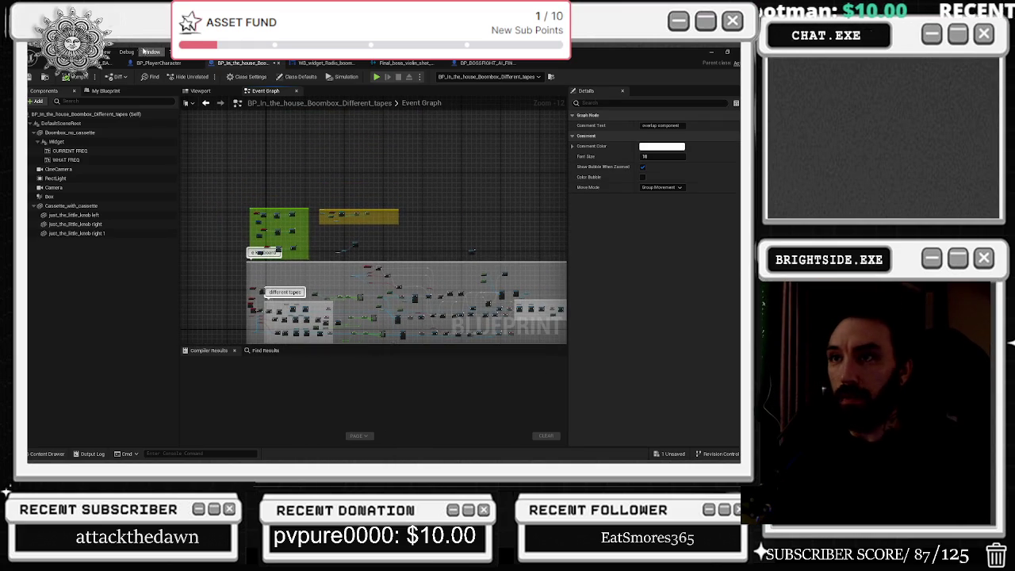
scroll(243, 246, up, 9)
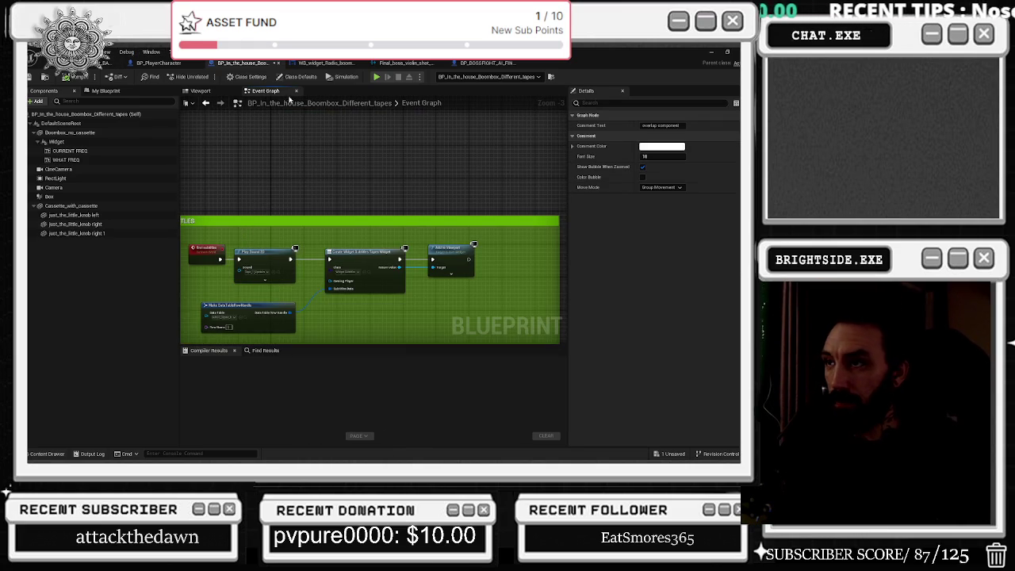
drag(290, 99, 328, 99)
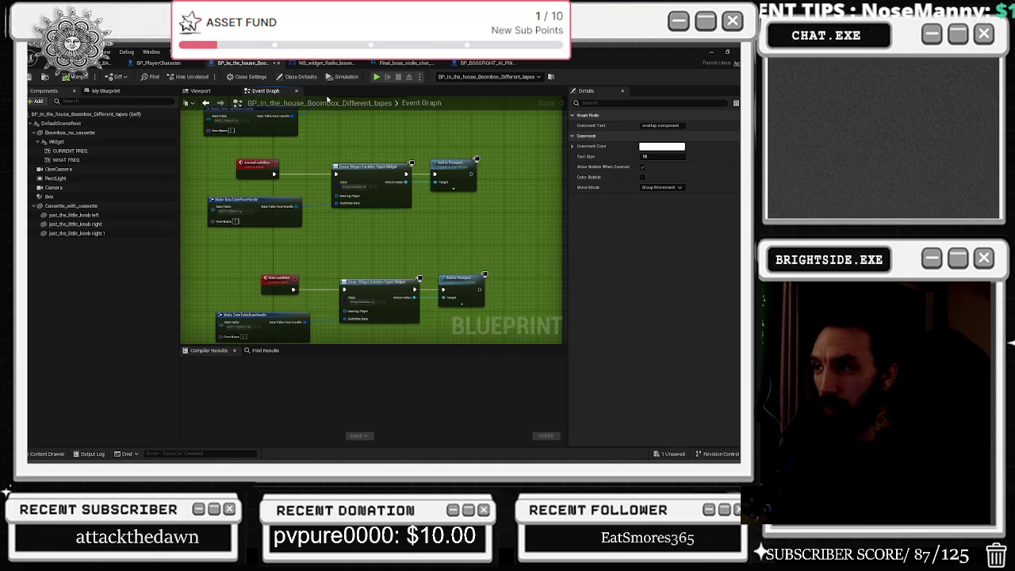
scroll(387, 269, down, 5)
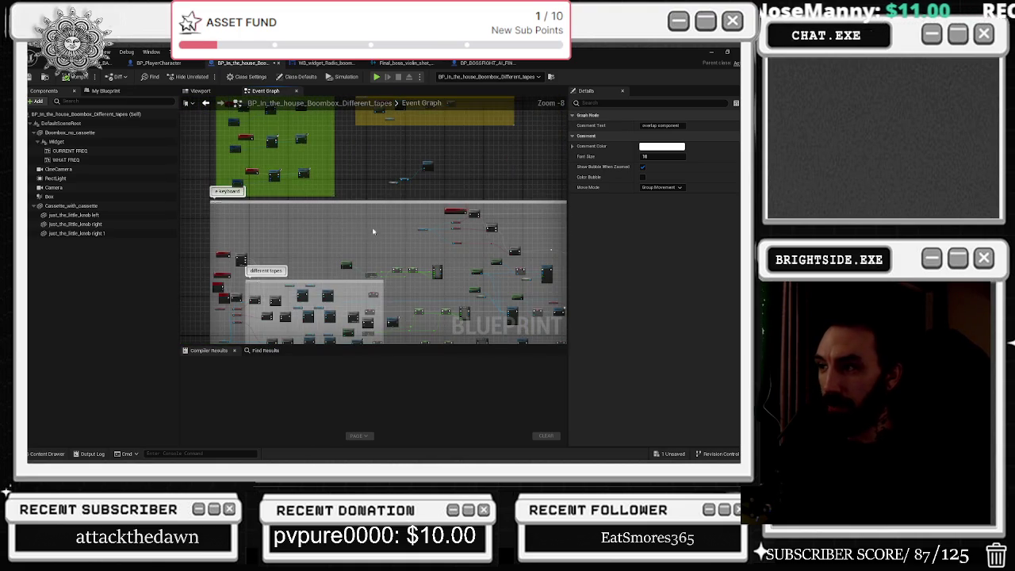
scroll(425, 228, up, 5)
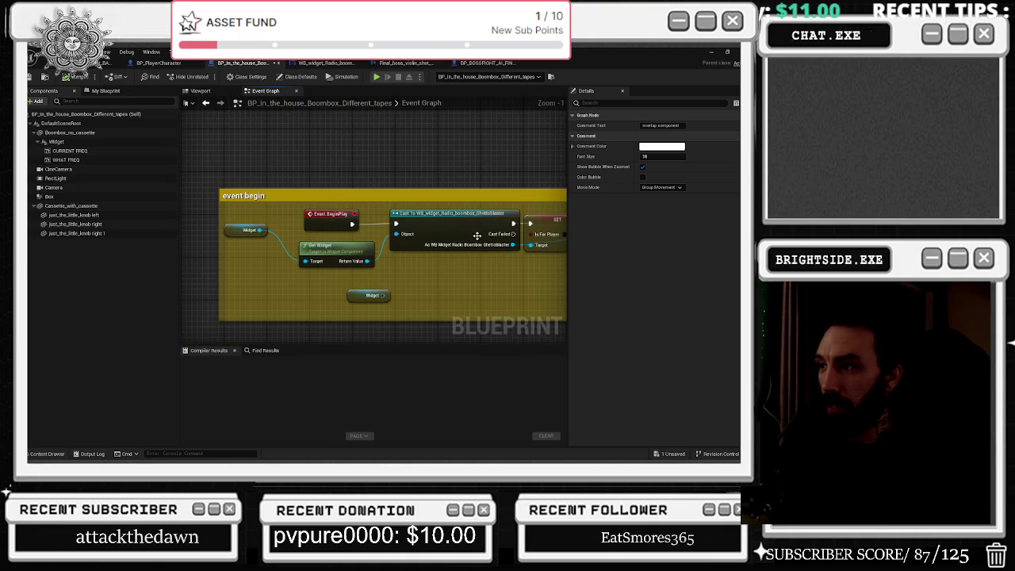
Inspect the Is For Player and Is Playing variables and nudge the tapes and visibility nodes
drag(415, 254, 331, 252)
click(412, 214)
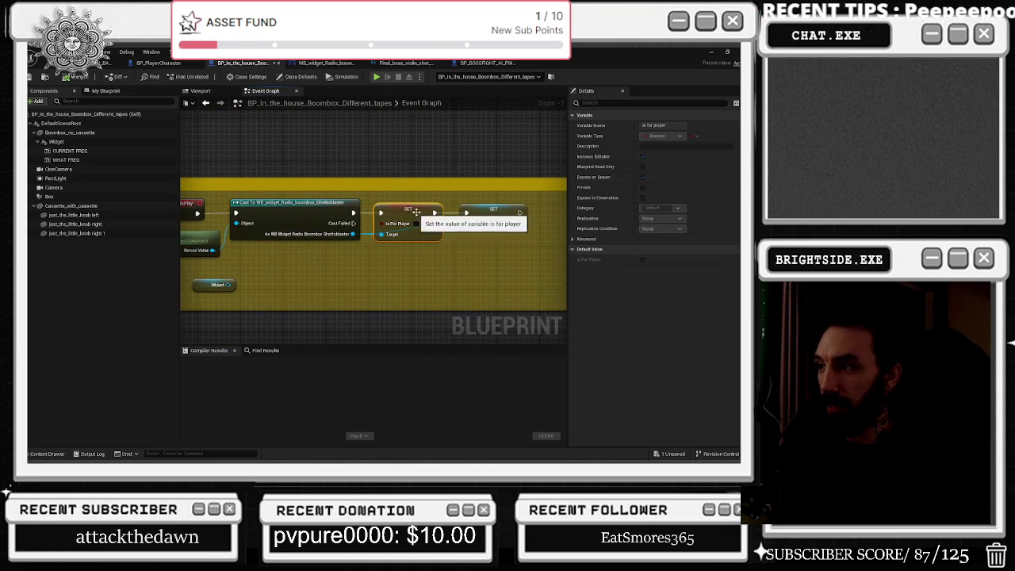
scroll(460, 218, down, 8)
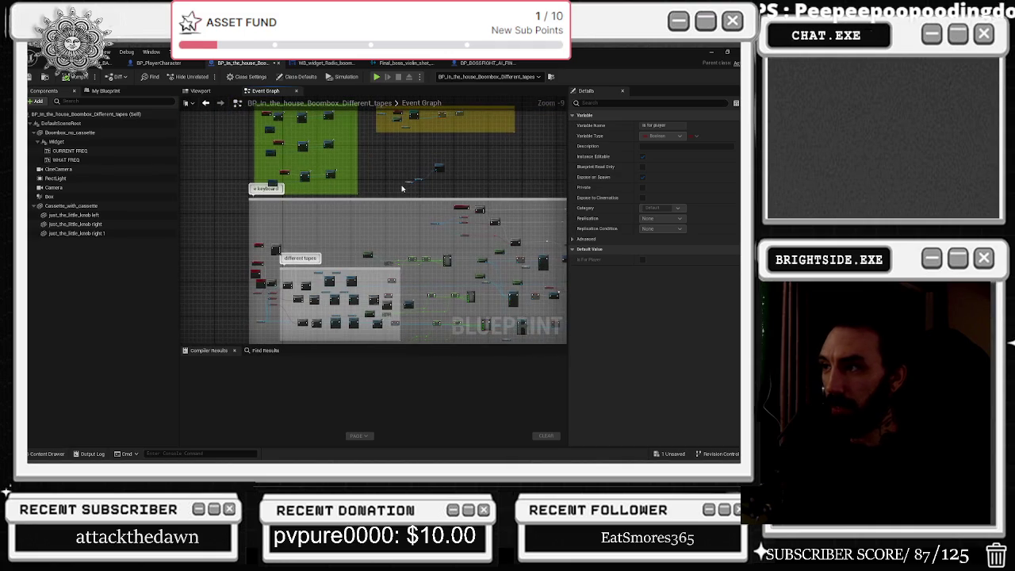
scroll(252, 255, up, 7)
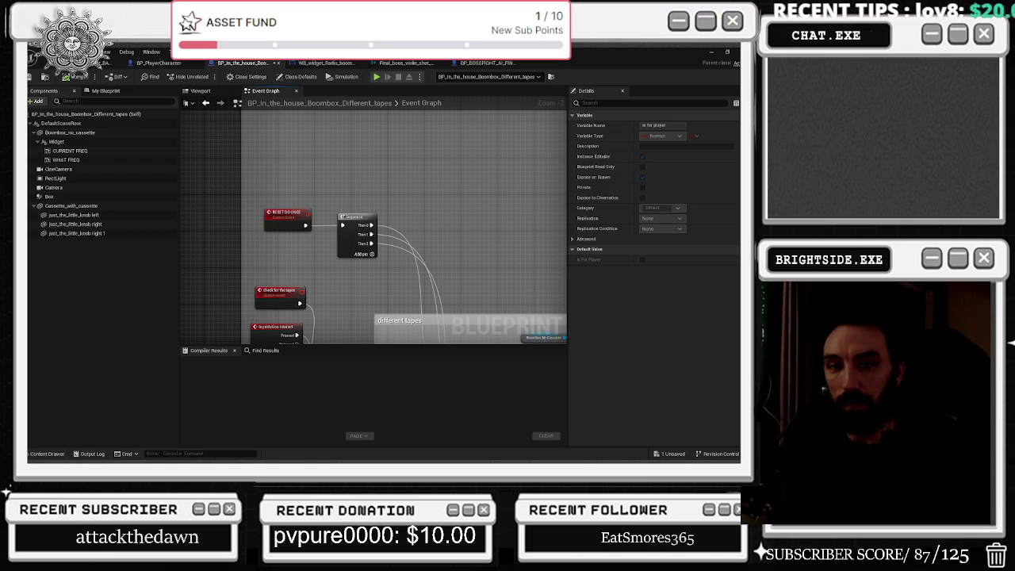
mouse_move(288, 266)
mouse_down()
mouse_move(262, 343)
mouse_move(245, 333)
mouse_move(291, 267)
mouse_up()
drag(239, 128, 304, 301)
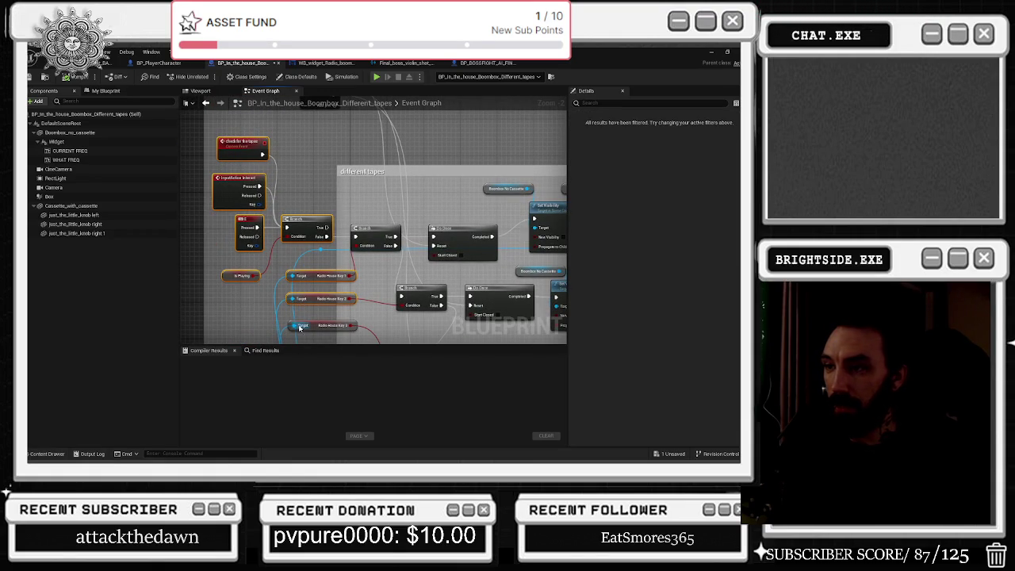
mouse_move(433, 264)
mouse_down()
mouse_move(329, 214)
mouse_move(233, 263)
mouse_move(302, 255)
mouse_up()
mouse_move(270, 190)
mouse_down()
mouse_move(430, 247)
mouse_move(444, 204)
mouse_move(280, 172)
mouse_up()
click(437, 191)
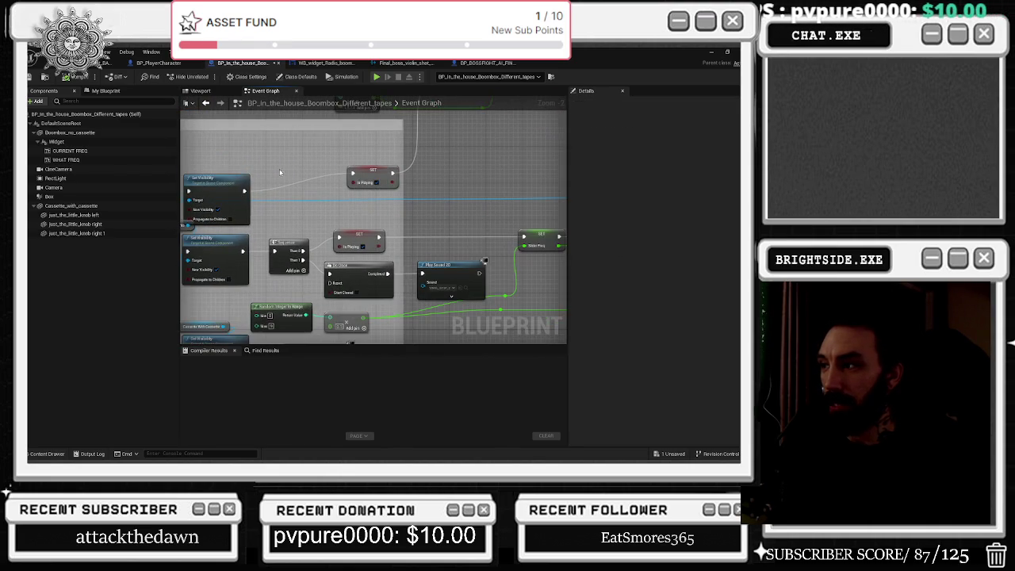
click(376, 182)
scroll(391, 225, down, 10)
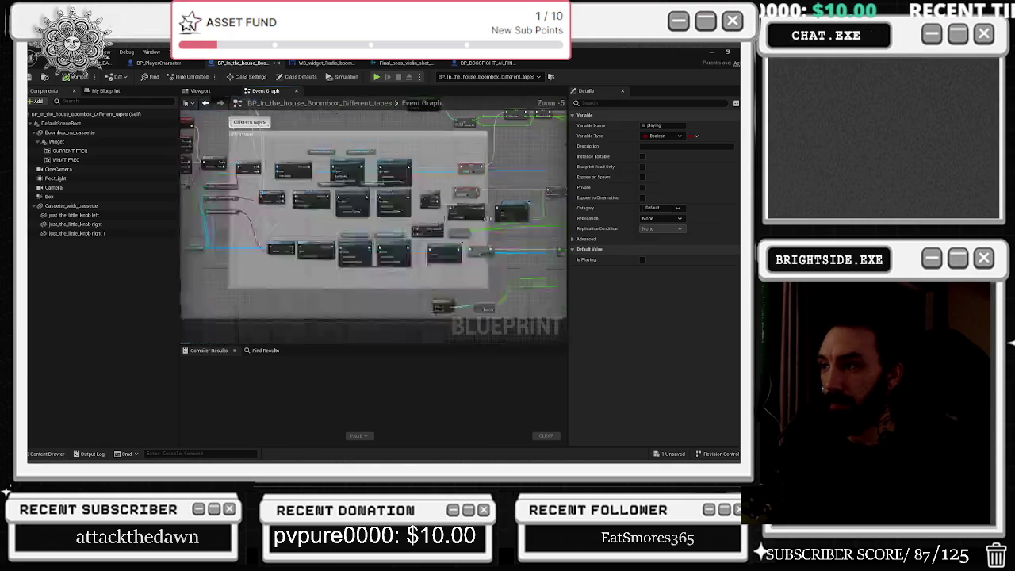
scroll(391, 225, up, 7)
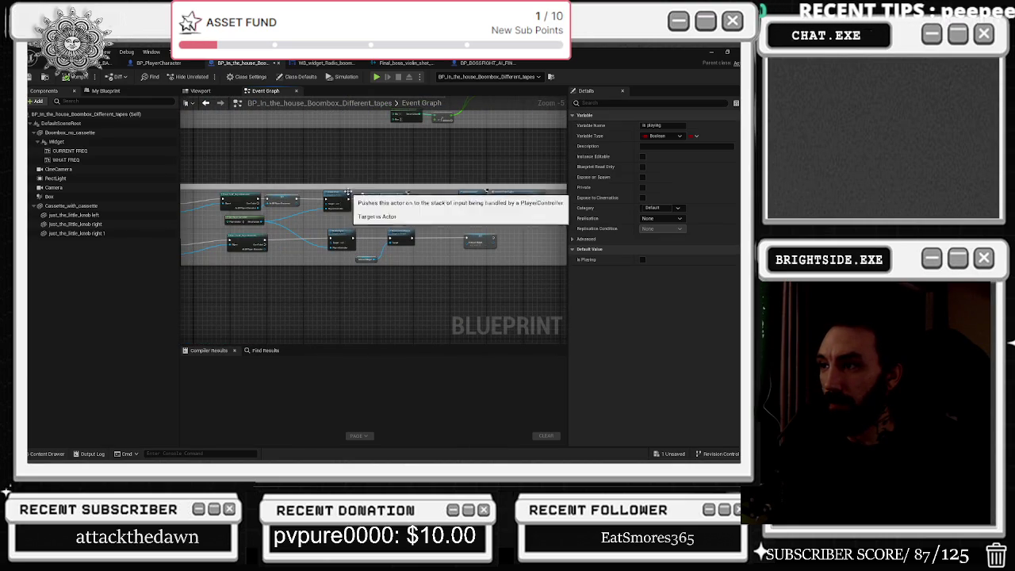
Move the Interact Widget SET node and a small variable node into place near Remove from Parent
mouse_move(293, 264)
mouse_down()
mouse_move(322, 232)
mouse_move(302, 292)
mouse_up()
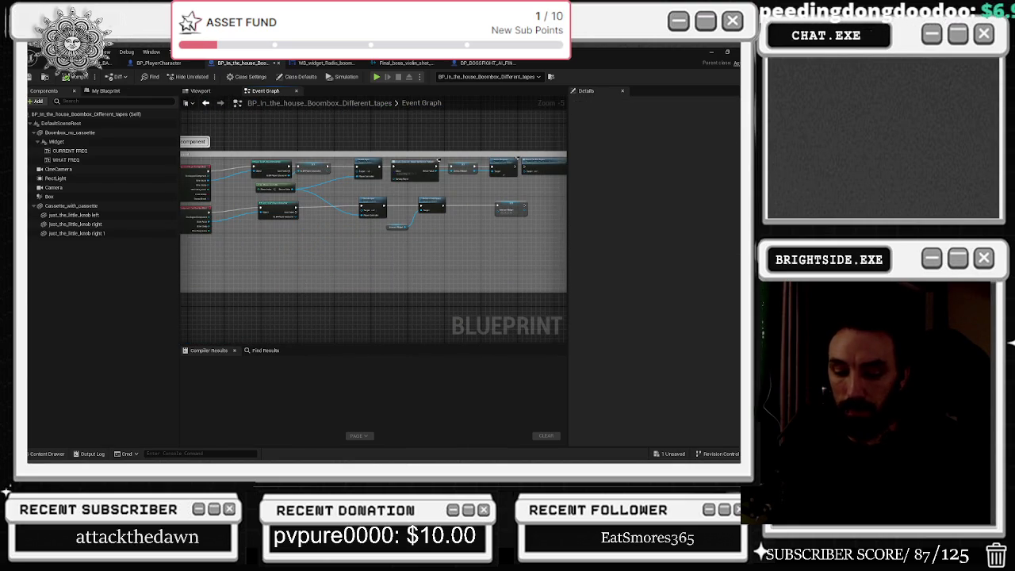
scroll(347, 227, up, 1)
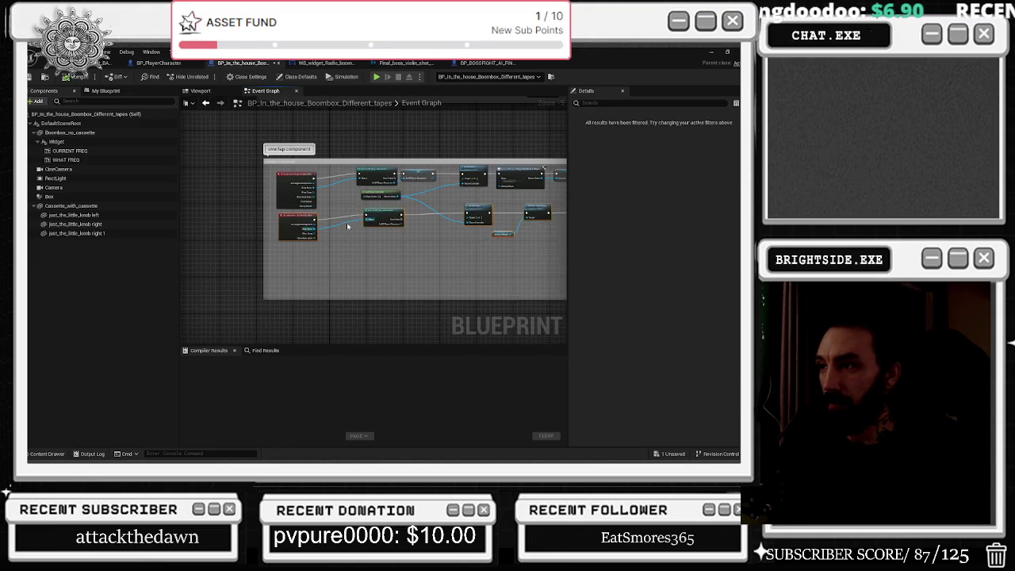
scroll(351, 233, up, 2)
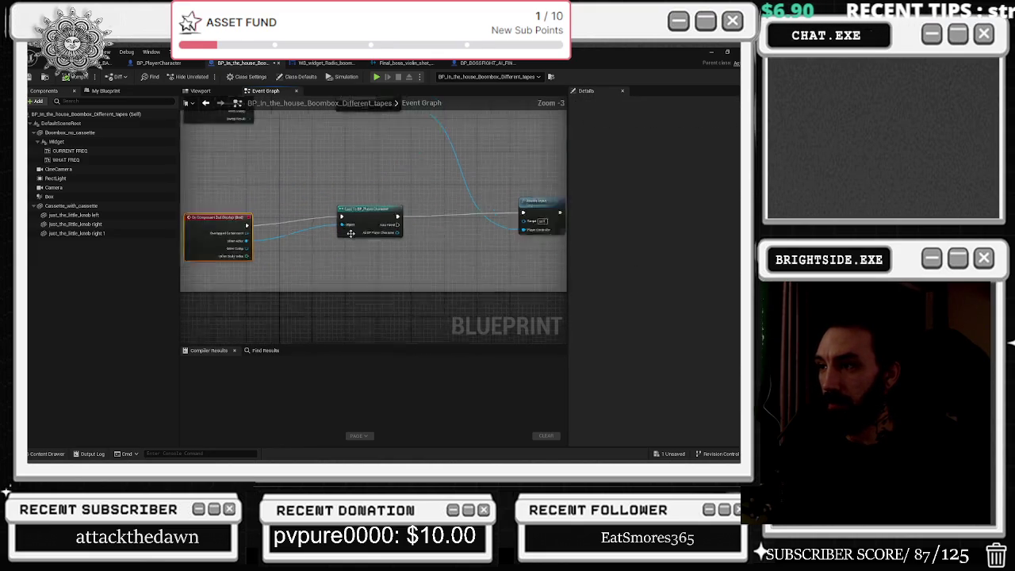
scroll(365, 230, up, 1)
click(414, 213)
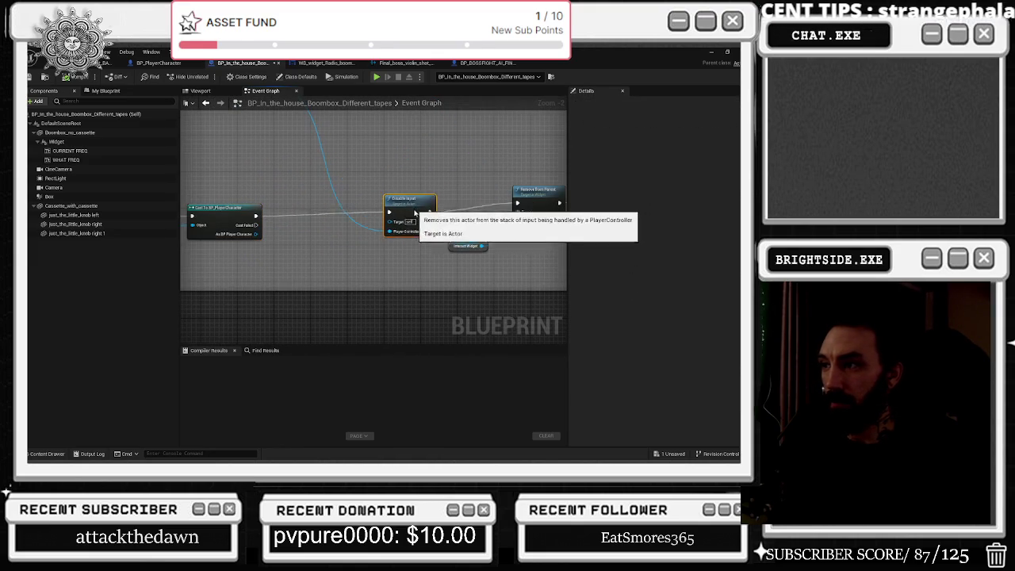
drag(414, 213, 262, 212)
click(379, 203)
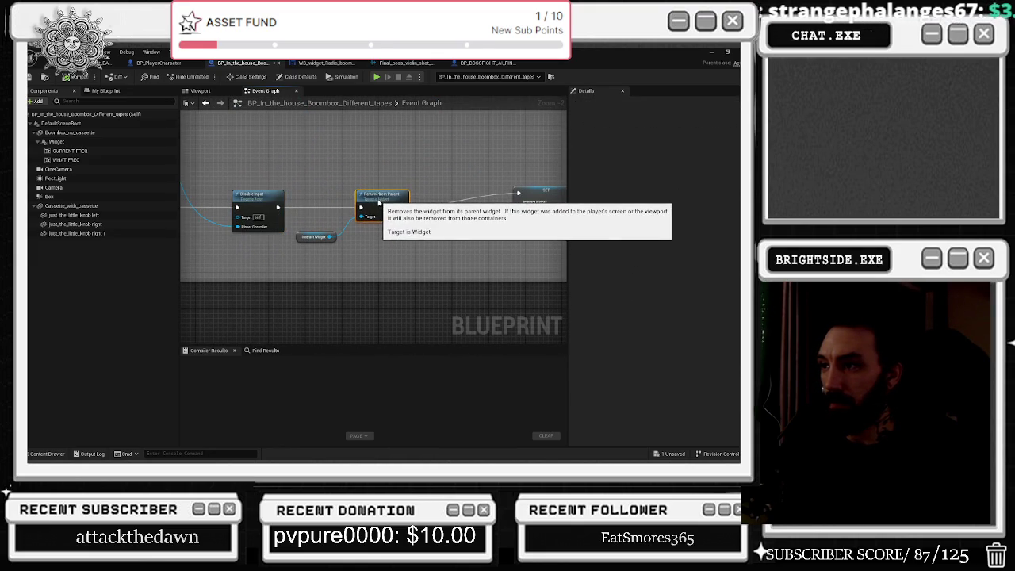
mouse_move(379, 203)
mouse_down()
mouse_move(190, 203)
mouse_move(330, 200)
mouse_move(292, 200)
mouse_up()
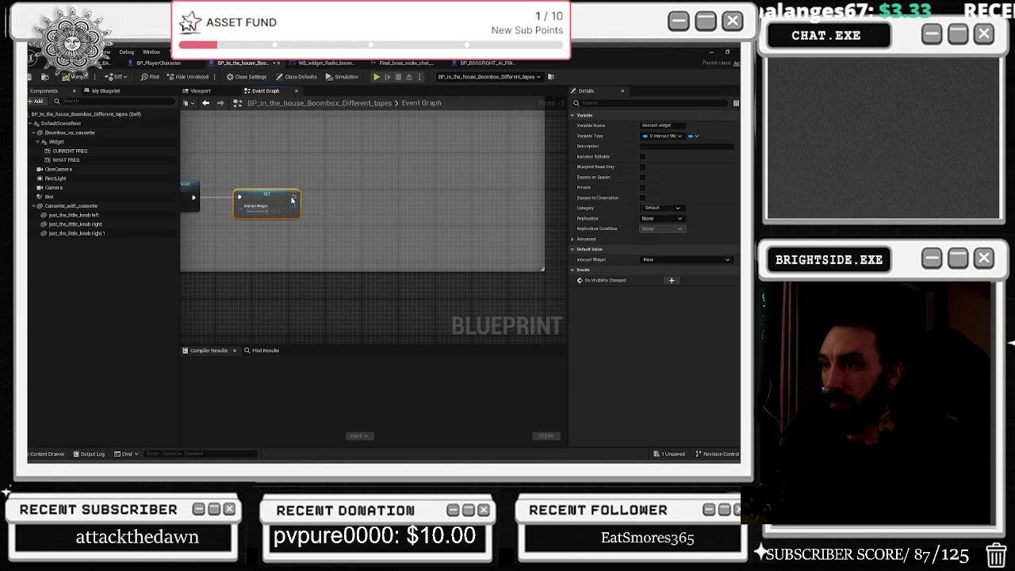
scroll(262, 190, down, 2)
drag(403, 220, 396, 177)
mouse_move(254, 126)
mouse_down()
mouse_move(343, 149)
mouse_move(330, 203)
mouse_move(352, 275)
mouse_up()
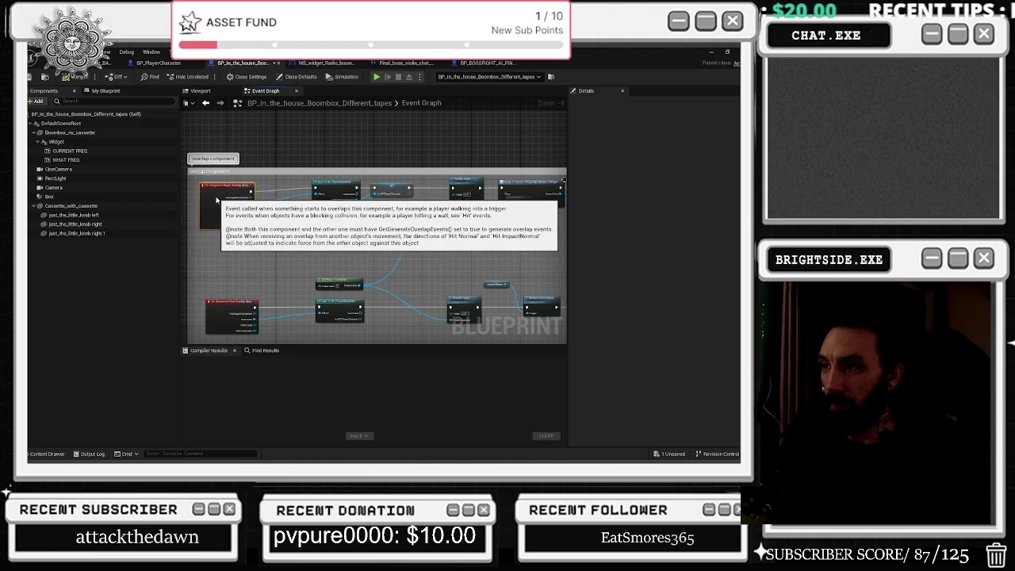
Rearrange the Begin Overlap, cast, SET, Enable Input and Create Widget nodes in the overlap section
drag(222, 205, 213, 199)
drag(333, 186, 303, 186)
drag(402, 187, 379, 186)
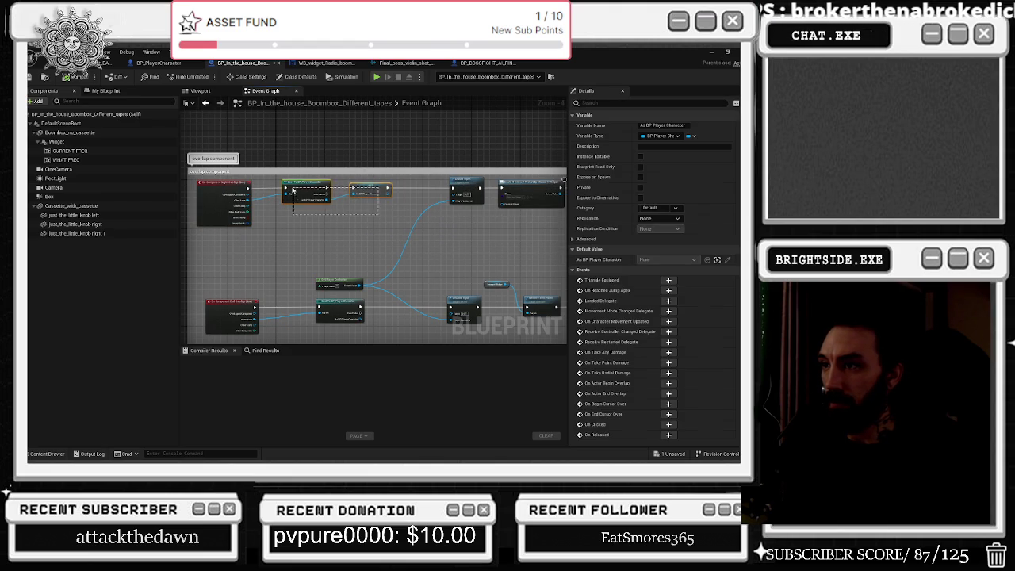
drag(293, 191, 293, 191)
drag(346, 238, 441, 203)
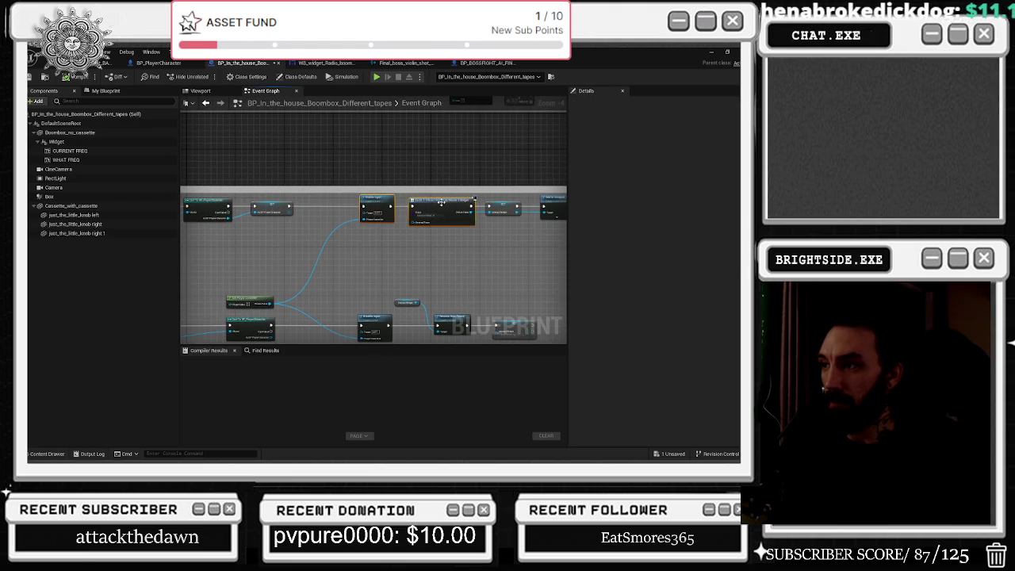
scroll(324, 234, up, 2)
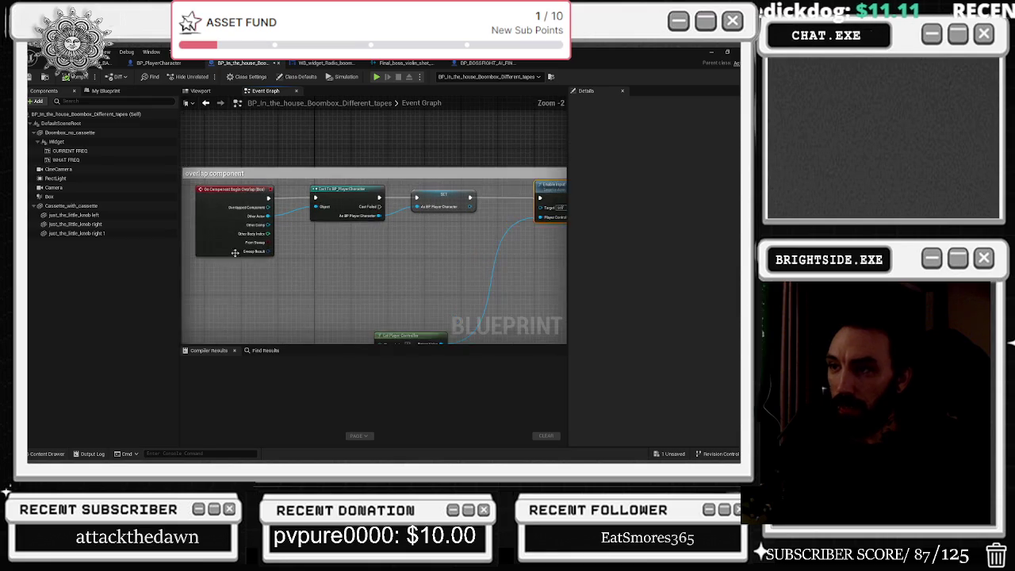
drag(234, 252, 381, 271)
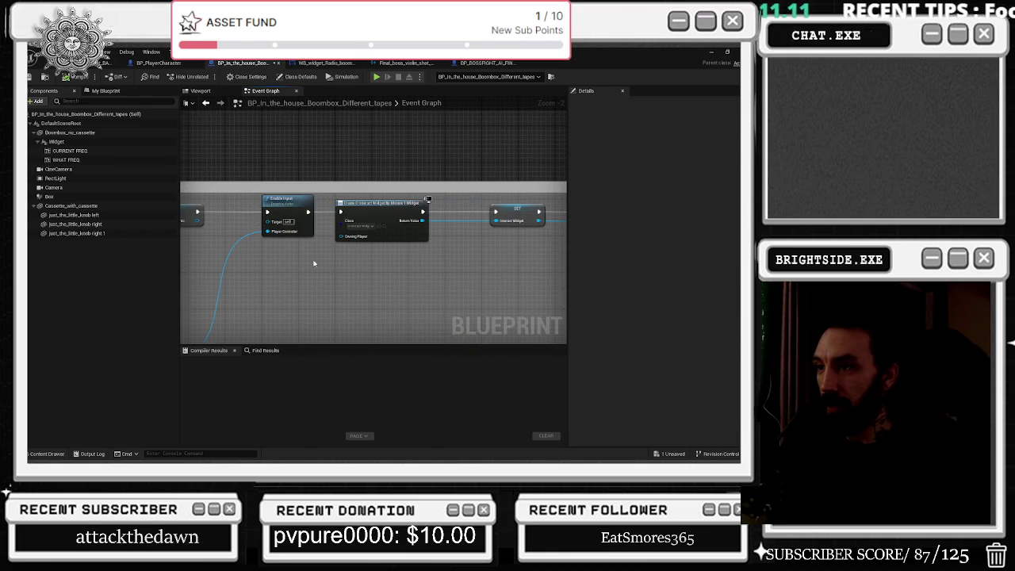
scroll(300, 246, up, 2)
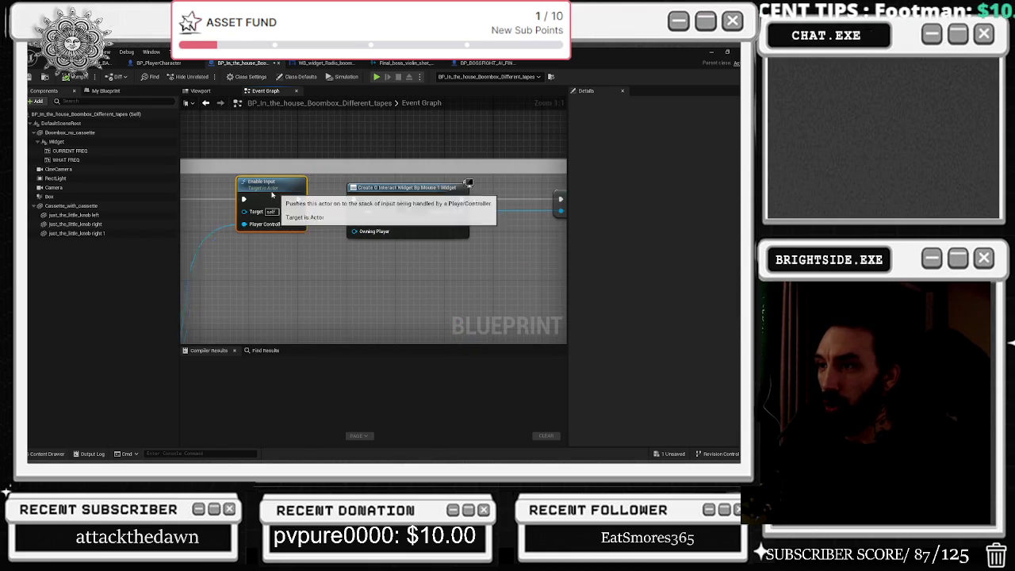
drag(396, 265, 335, 245)
mouse_move(358, 208)
mouse_down()
mouse_move(453, 237)
mouse_move(274, 233)
mouse_move(487, 243)
mouse_up()
drag(408, 225, 313, 198)
drag(308, 240, 352, 236)
Set the Create Widget node's Class to InteractWidget_bp by filtering for 'inter'
click(354, 233)
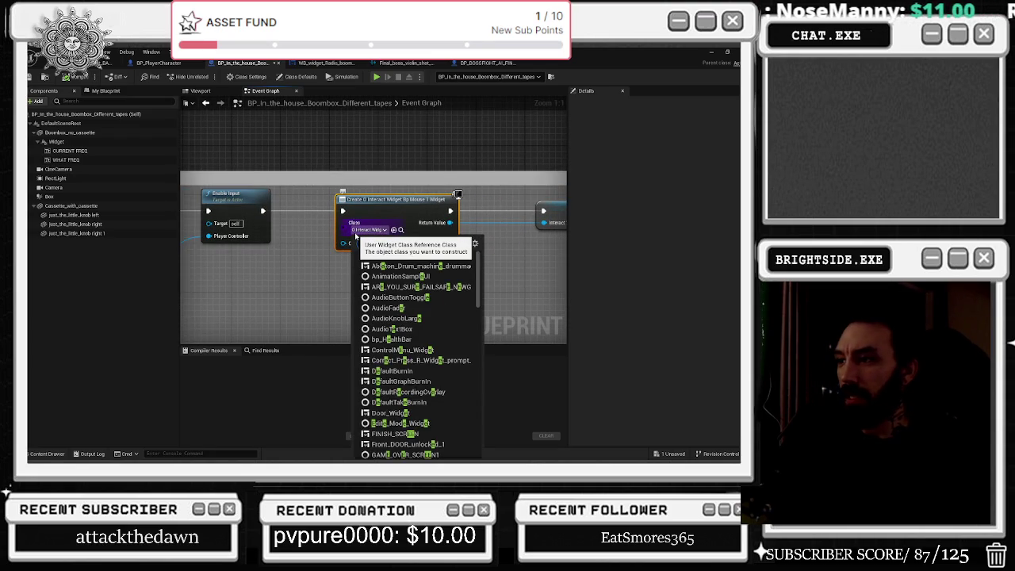
text(in)
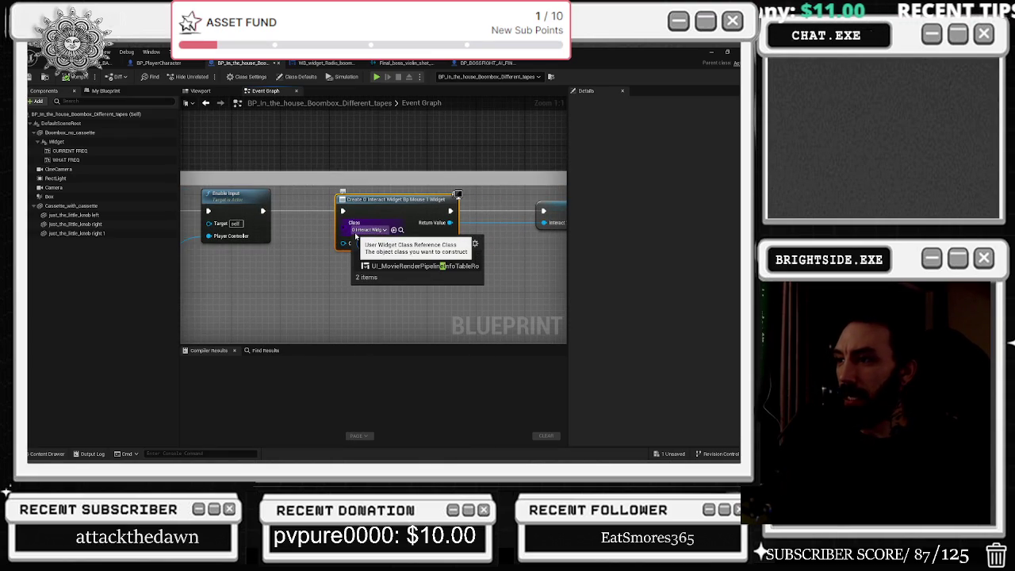
text(ter)
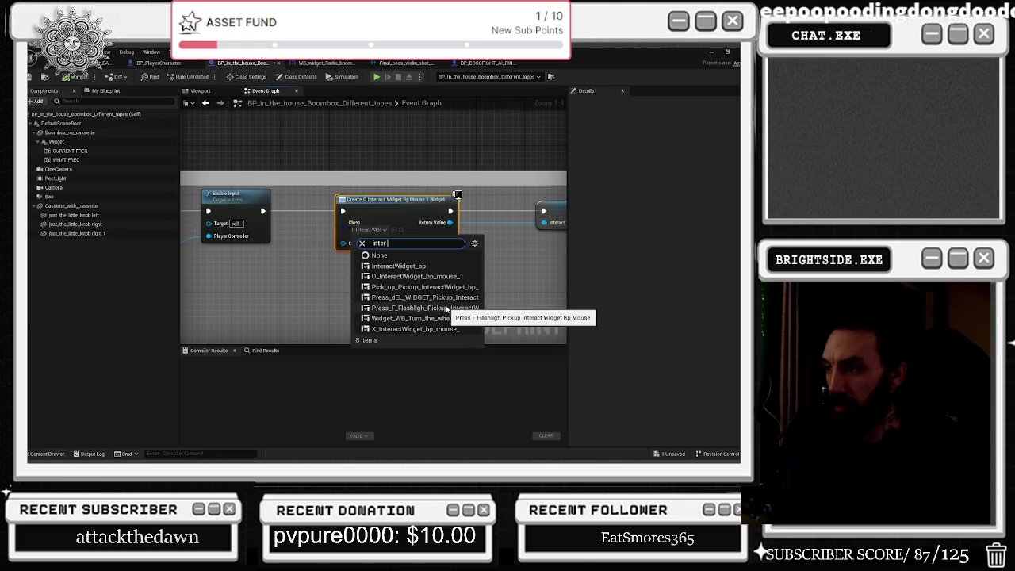
click(421, 267)
right_click(396, 219)
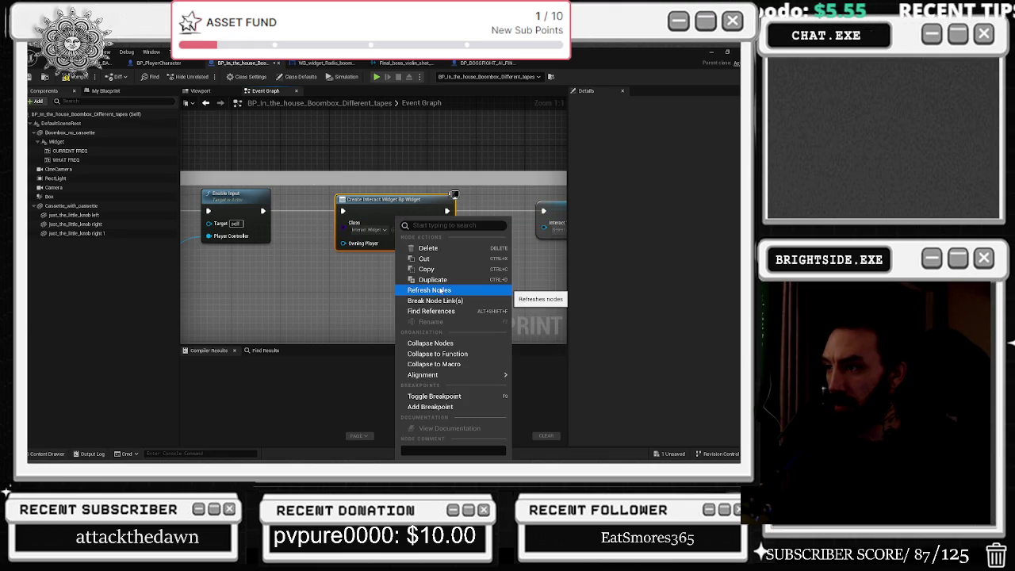
Select the Pick Up Pickup Interact Widget asset in the Content Browser and apply it as Create Widget's class
click(432, 290)
click(387, 231)
click(395, 234)
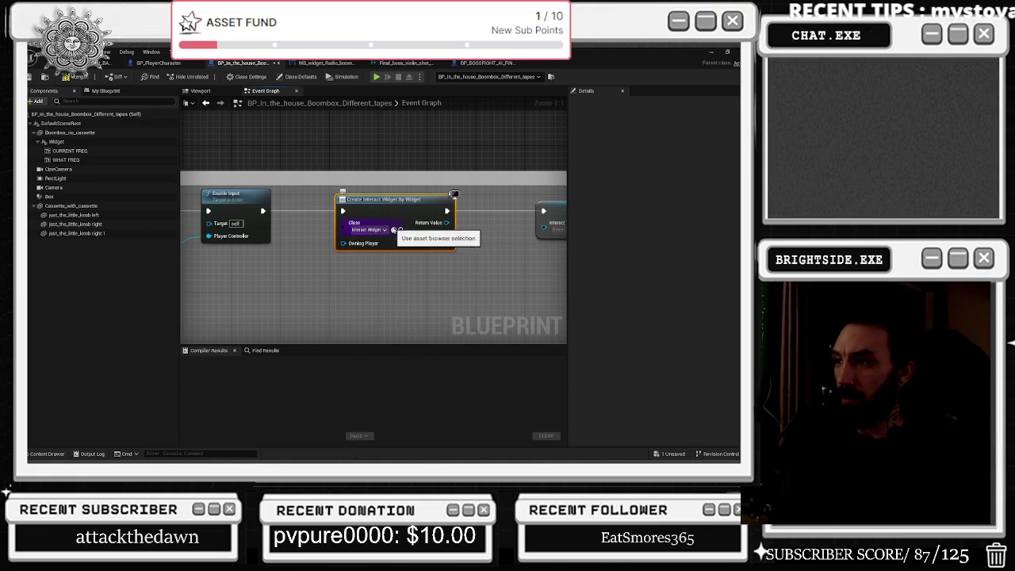
click(401, 230)
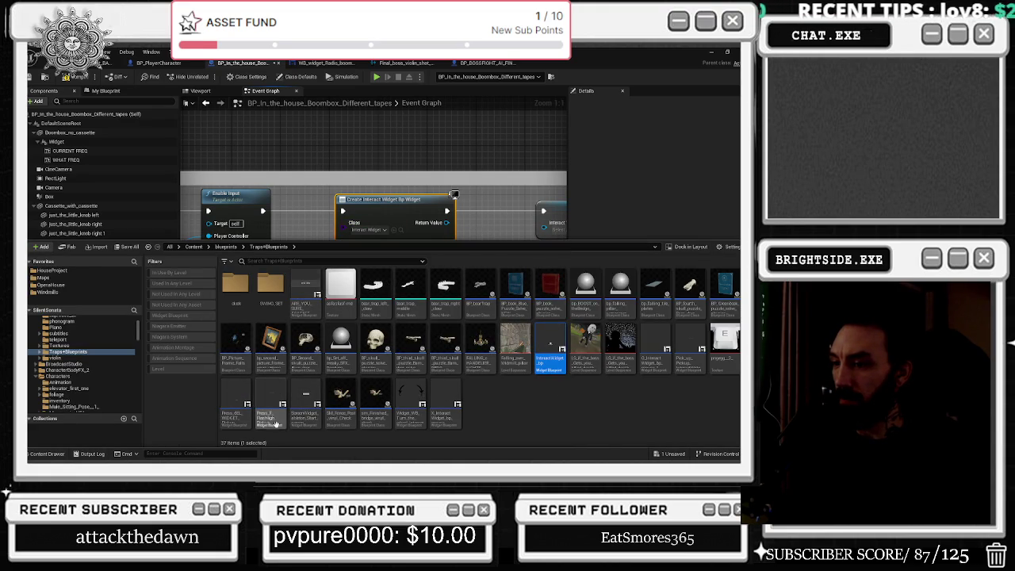
click(270, 408)
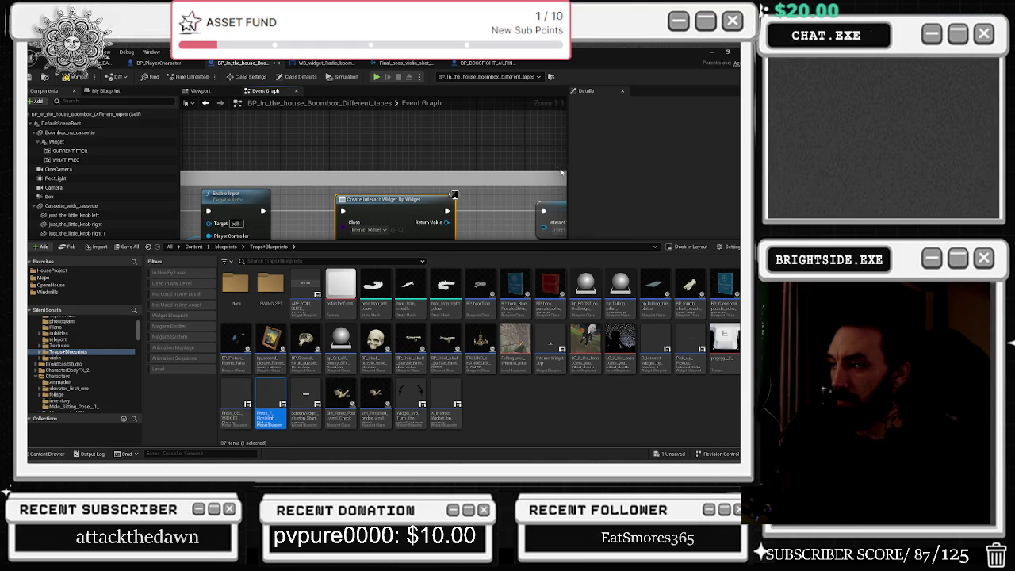
click(399, 238)
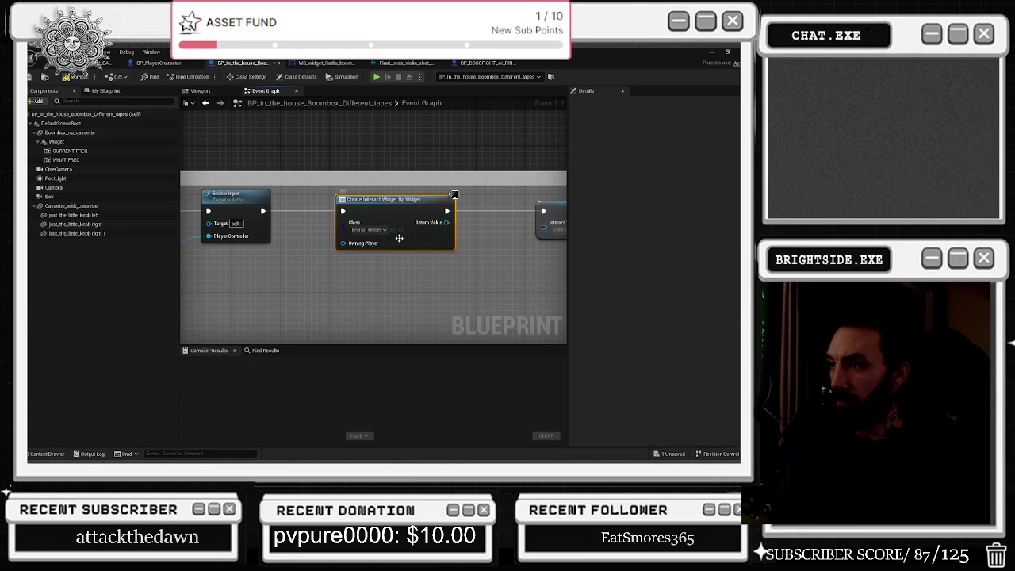
click(394, 230)
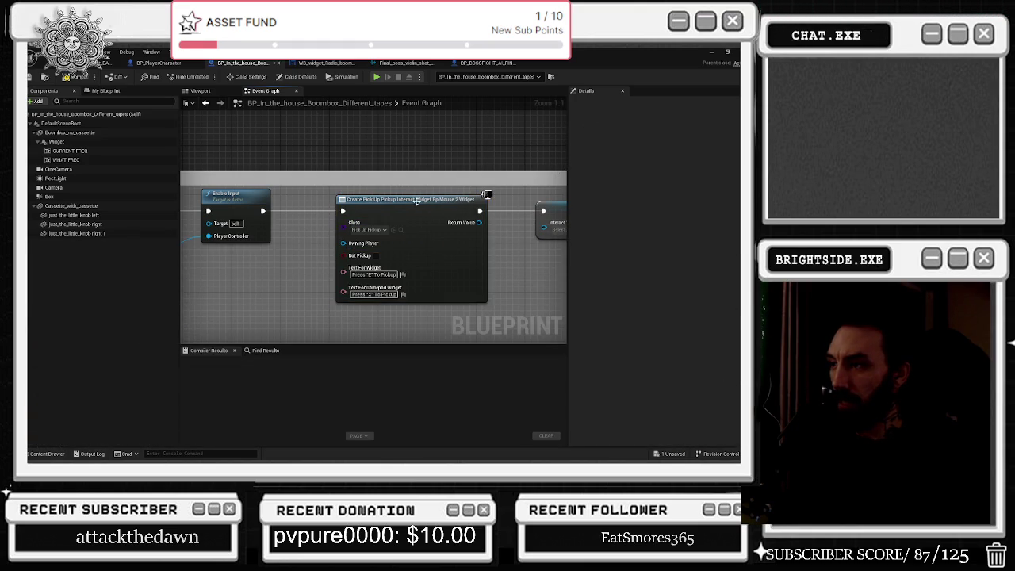
Promote the Create Widget Return Value to a new variable named interaction widget-1
drag(417, 201, 311, 213)
drag(376, 234, 453, 246)
right_click(314, 234)
click(381, 269)
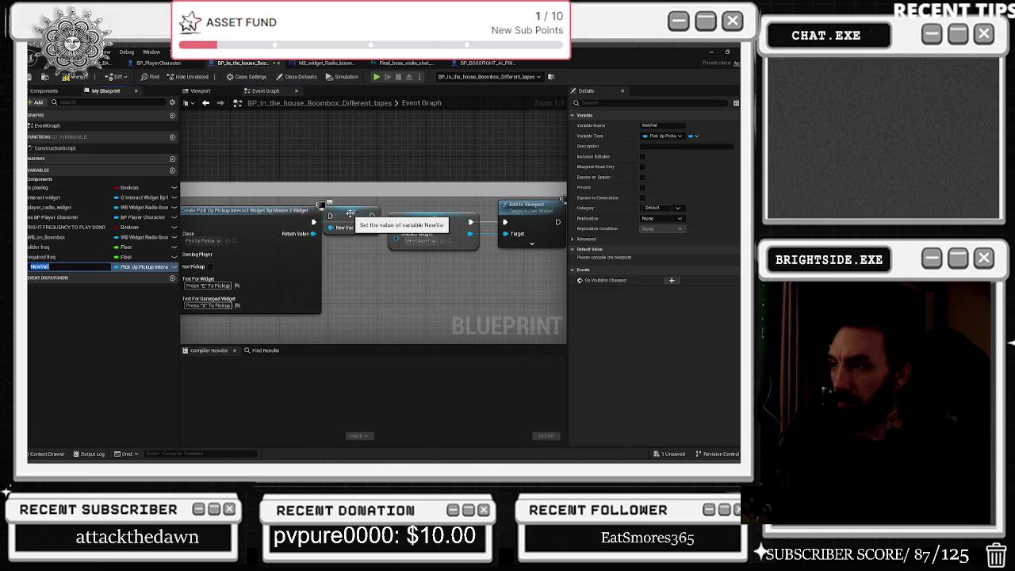
text(interaction widget-1)
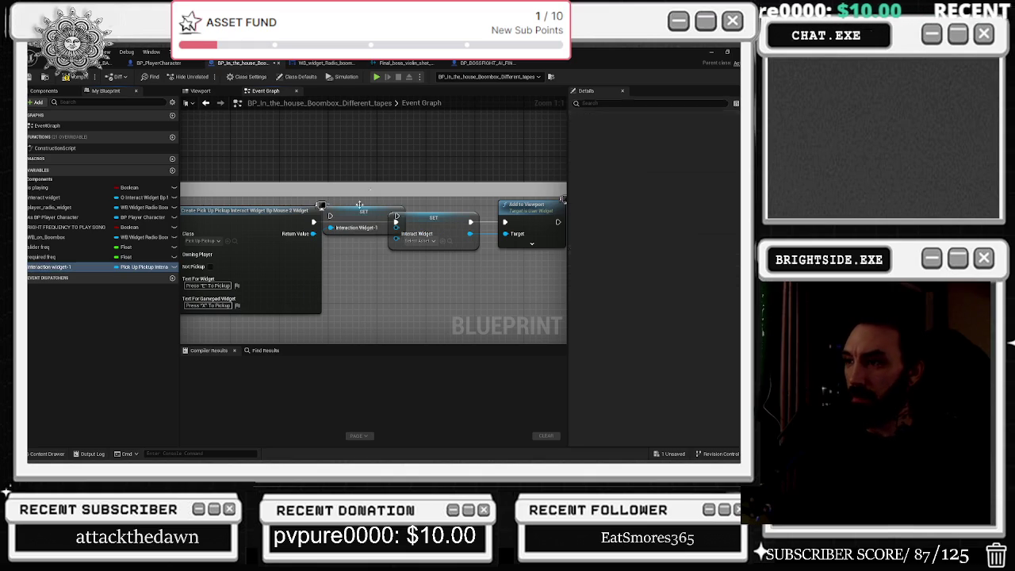
Move the old Interact Widget SET aside and route execution from the new SET into Add to Viewport
drag(435, 219, 436, 274)
drag(352, 228, 389, 228)
mouse_move(397, 277)
mouse_down()
mouse_move(452, 230)
mouse_move(439, 224)
mouse_up()
drag(499, 224, 506, 234)
click(432, 233)
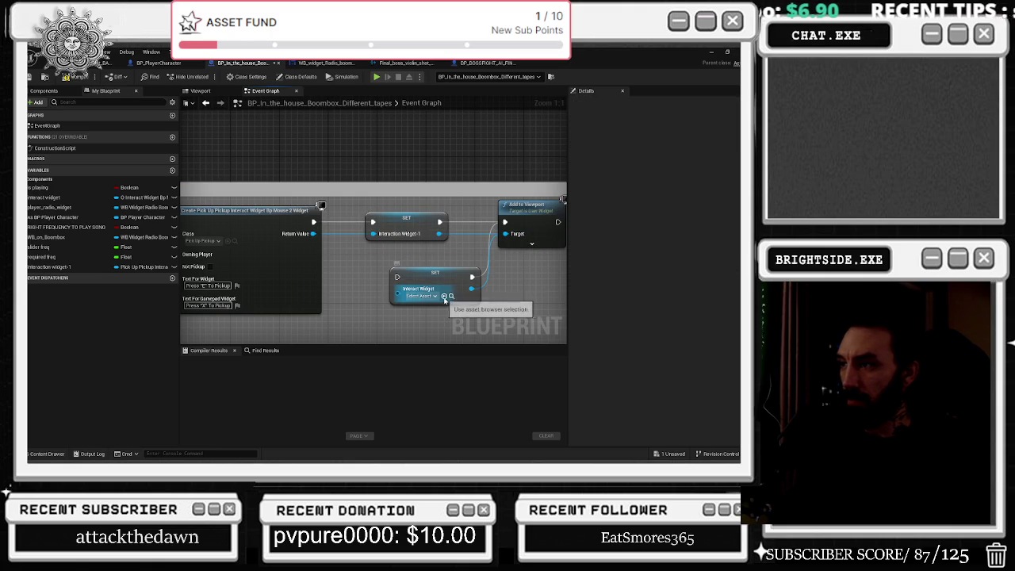
drag(356, 256, 395, 272)
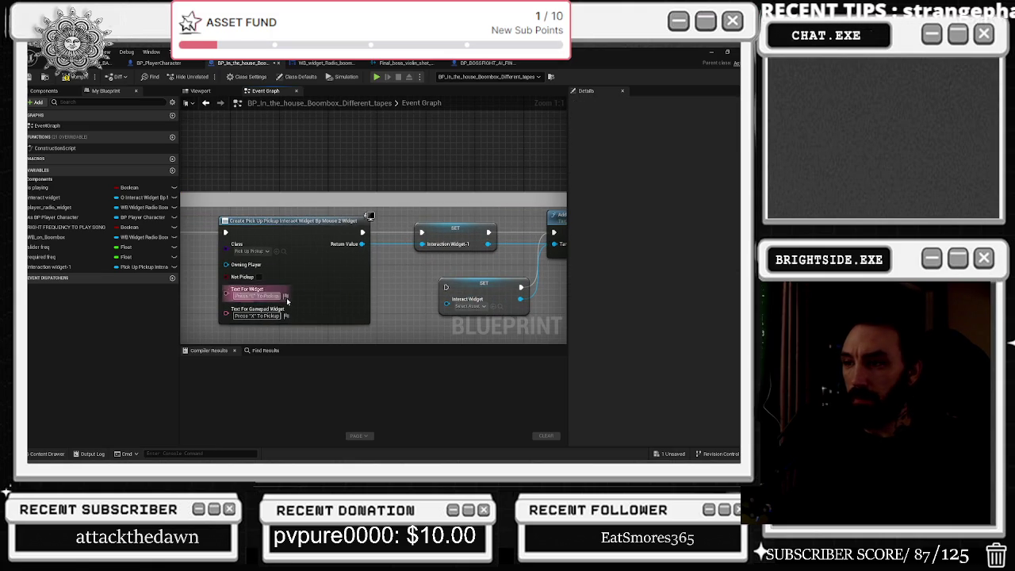
mouse_move(303, 266)
mouse_down()
mouse_move(340, 229)
mouse_move(385, 219)
mouse_move(314, 228)
mouse_up()
scroll(310, 247, up, 4)
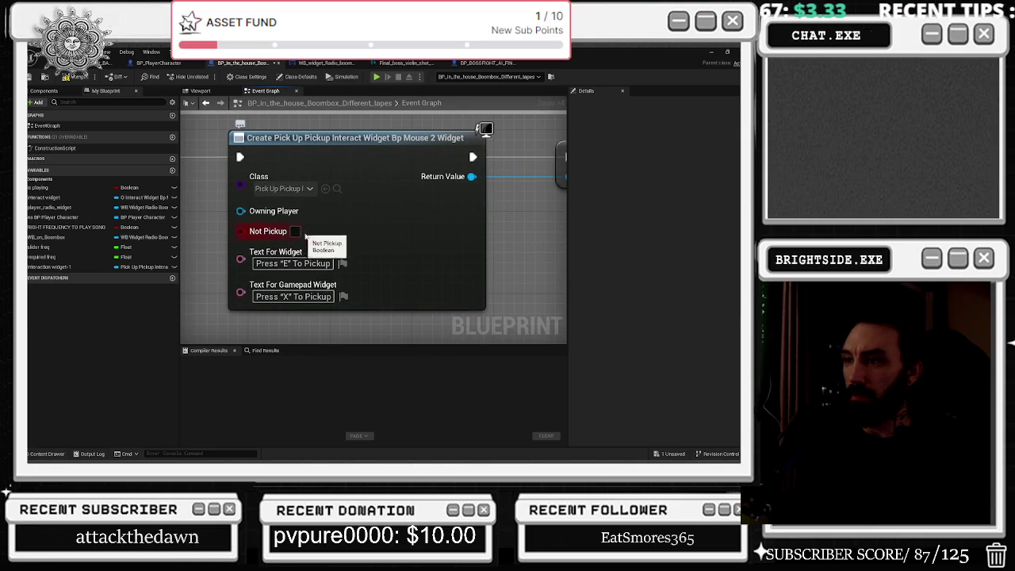
Change the keyboard prompt text to Press "E" To Use Tape
double_click(286, 263)
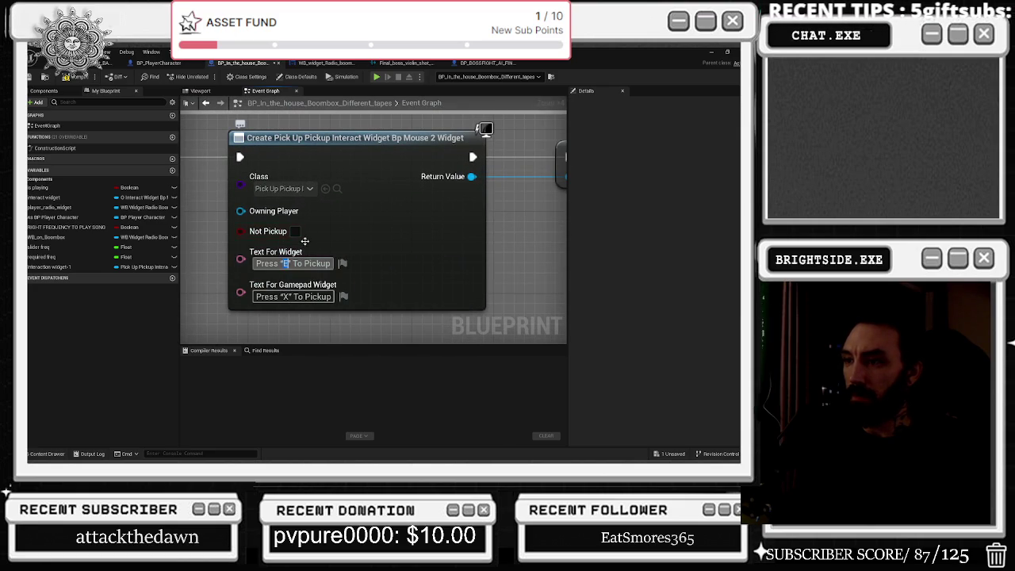
double_click(286, 263)
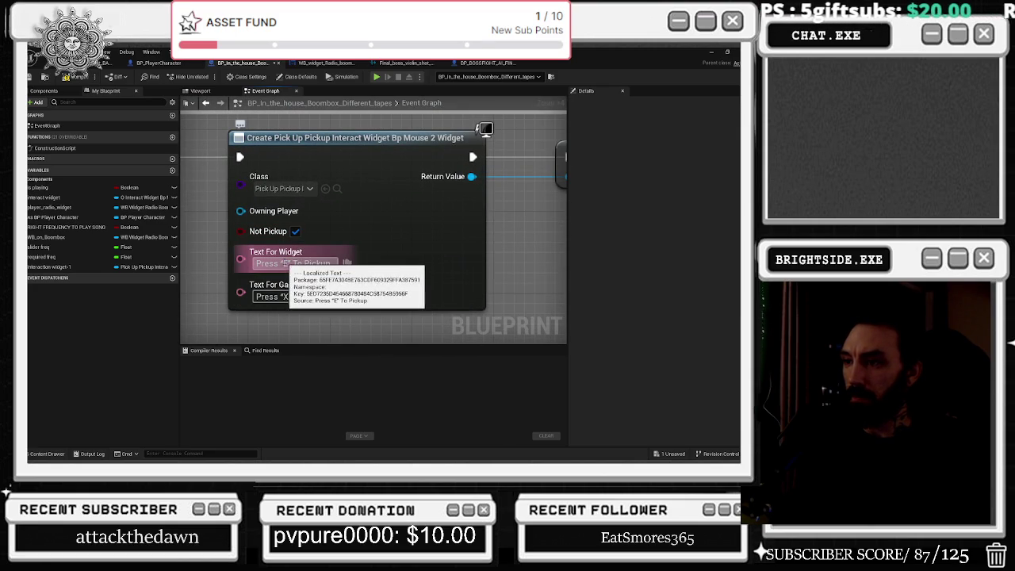
text(2)
key(Return)
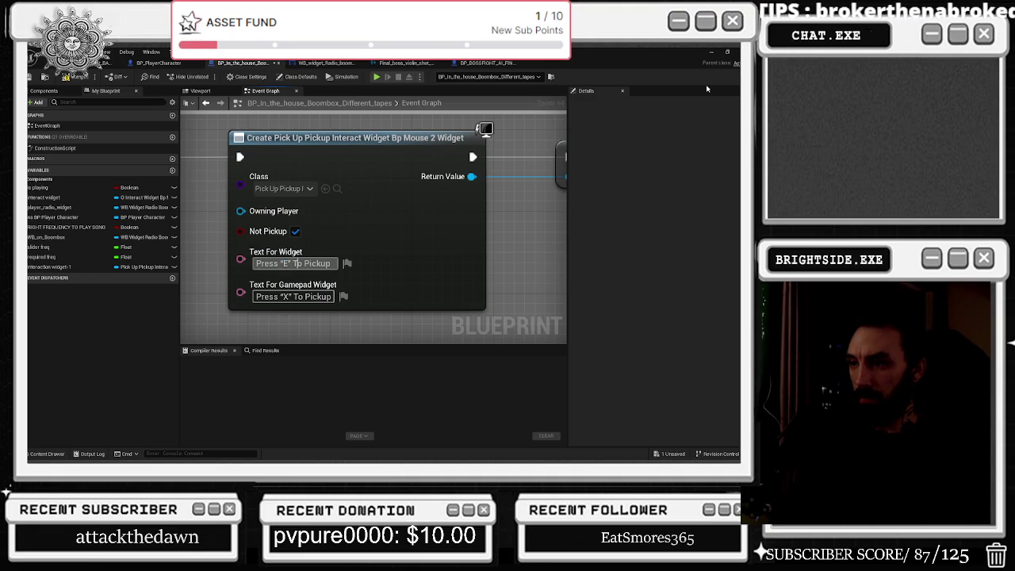
double_click(318, 264)
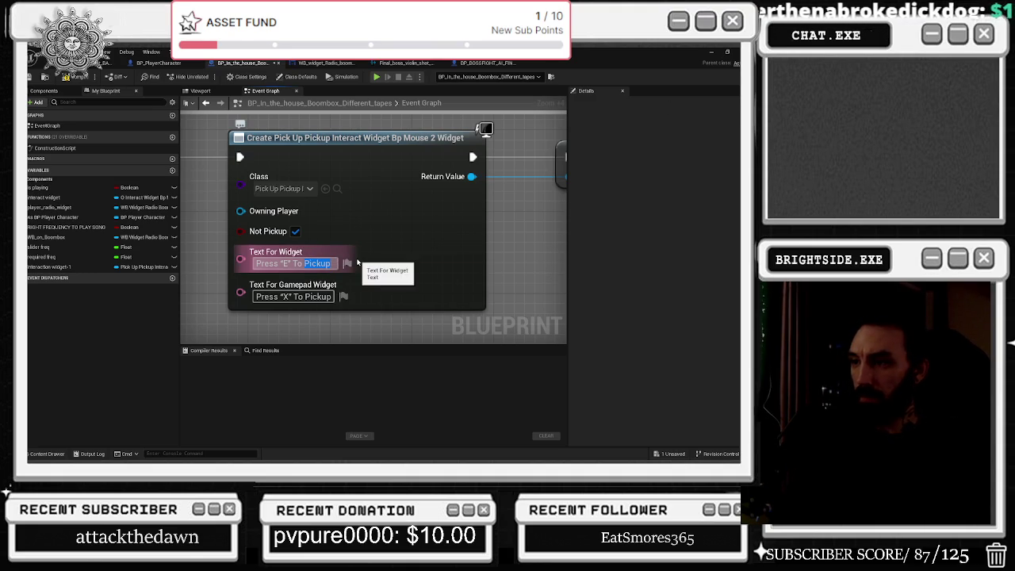
text(UI)
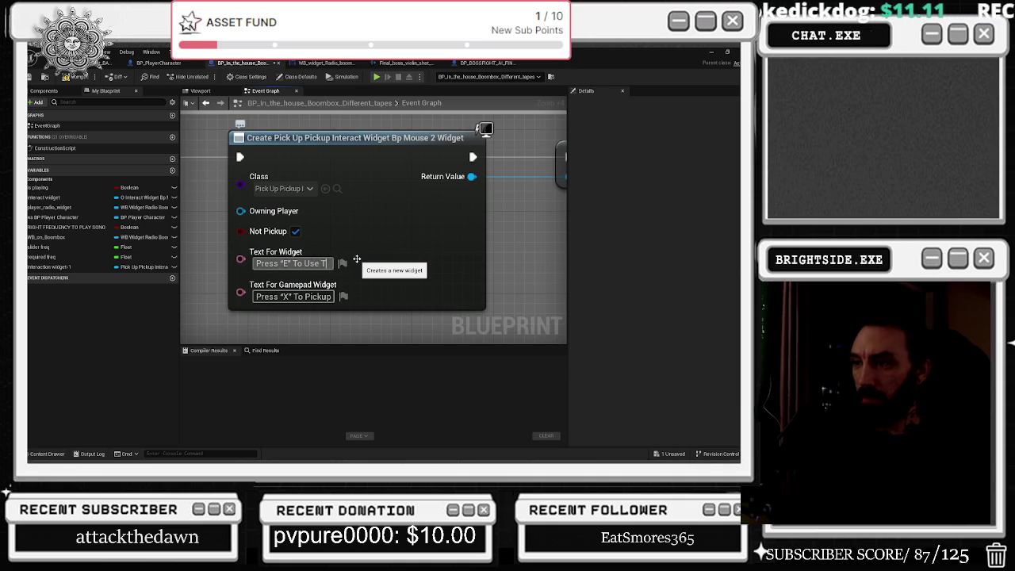
text(apes)
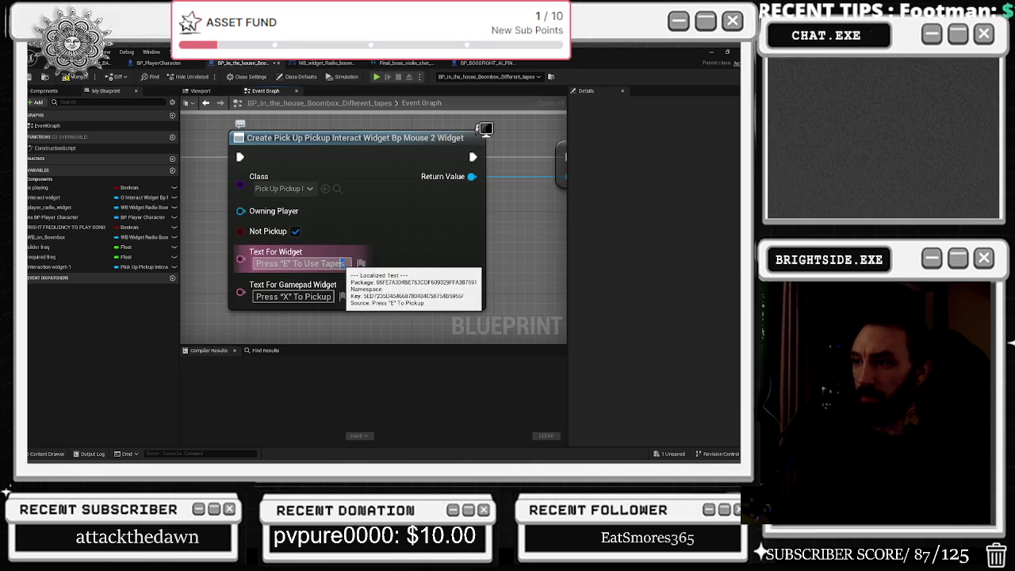
key(BackSpace)
key(Return)
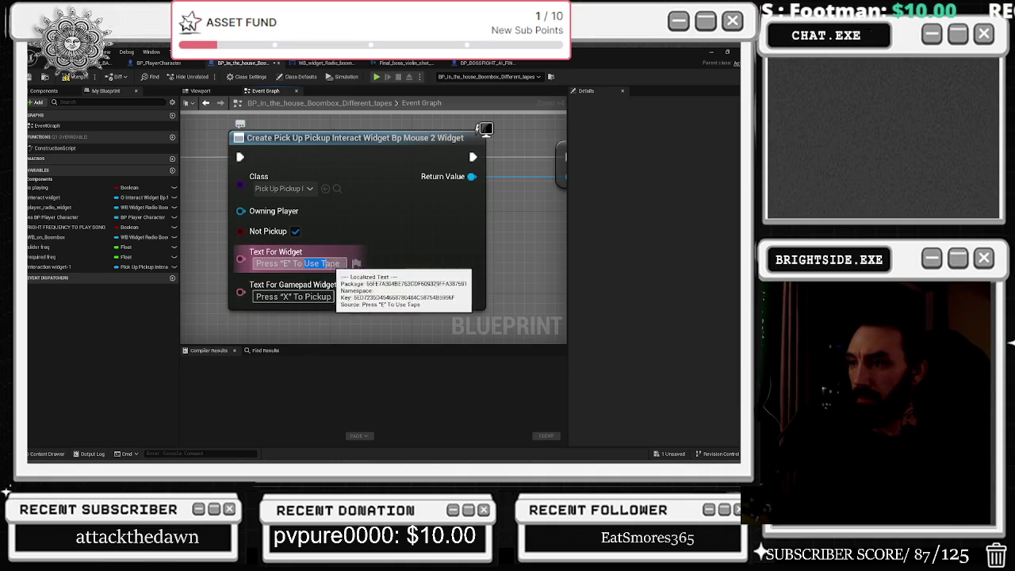
Select 'Pickup' in the gamepad prompt, then select the SET Interact Widget node
double_click(317, 297)
mouse_move(453, 267)
mouse_down()
mouse_move(360, 286)
mouse_move(295, 278)
mouse_up()
click(345, 249)
scroll(398, 171, down, 5)
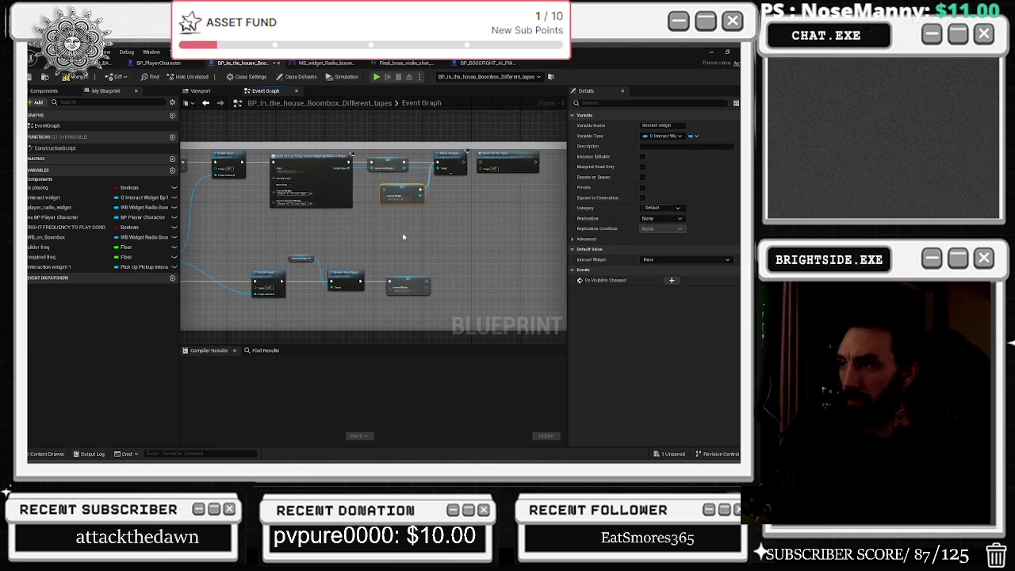
Add a SET Interaction Widget-1 node after Create Widget
drag(95, 267, 495, 274)
click(468, 309)
scroll(429, 283, up, 4)
click(392, 275)
click(463, 307)
mouse_move(396, 279)
mouse_down()
mouse_move(360, 342)
mouse_move(362, 252)
mouse_up()
scroll(360, 343, down, 2)
Place an Interaction Widget-1 getter and wire it to Remove from Parent's Target pin
mouse_move(71, 268)
mouse_down()
mouse_move(180, 274)
mouse_move(294, 230)
mouse_move(339, 262)
mouse_move(377, 310)
mouse_up()
scroll(293, 230, up, 2)
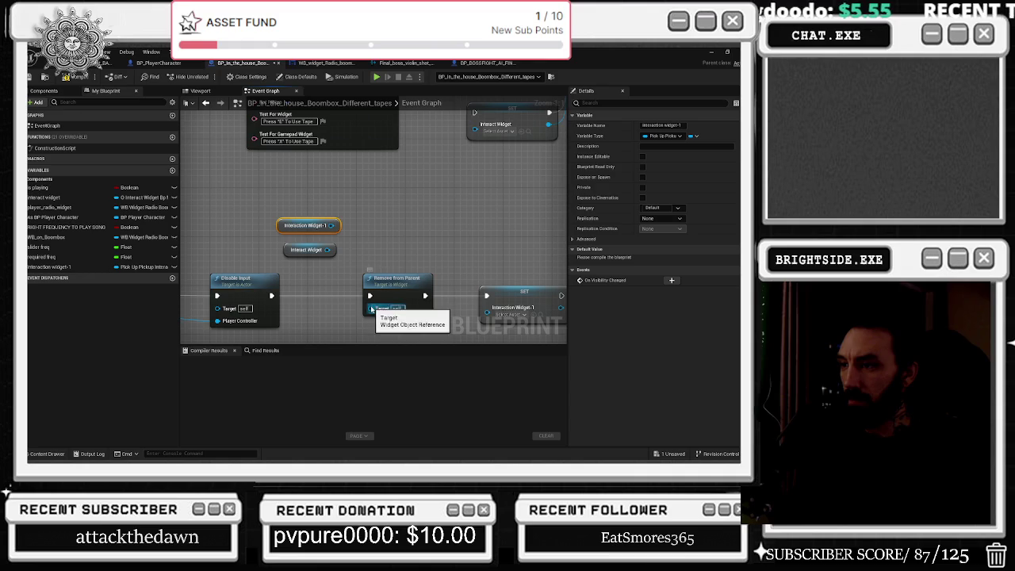
drag(334, 225, 377, 311)
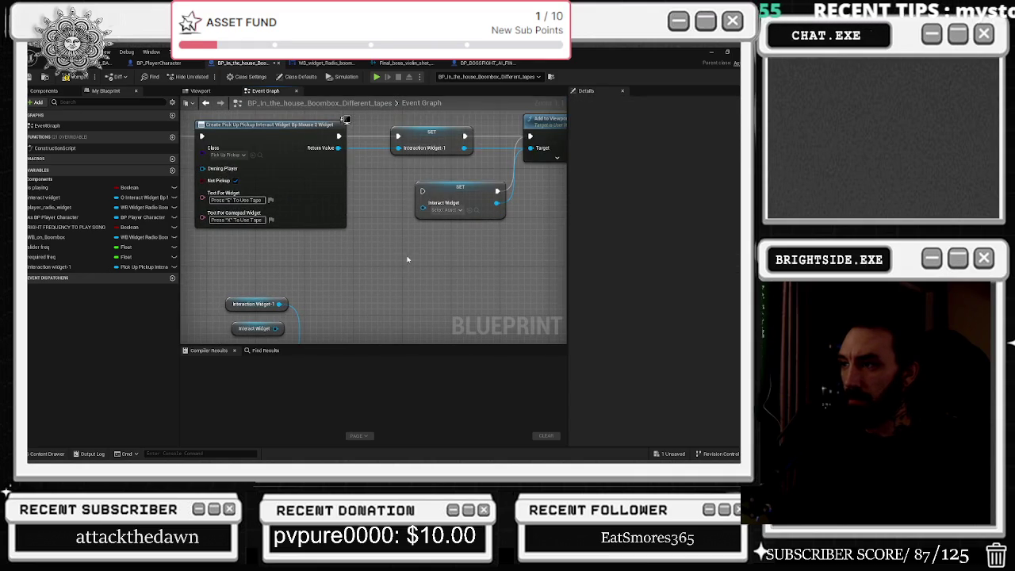
scroll(455, 249, down, 2)
Review the surrounding Set Visibility, SET Is Playing, and Do Once/Play Sound nodes
drag(443, 268, 420, 297)
mouse_move(365, 319)
mouse_down()
mouse_move(357, 184)
mouse_move(397, 238)
mouse_move(302, 150)
mouse_move(348, 194)
mouse_up()
click(361, 254)
scroll(348, 194, up, 4)
drag(396, 261, 250, 176)
click(392, 210)
drag(392, 210, 313, 165)
mouse_move(410, 280)
mouse_down()
mouse_move(443, 280)
mouse_move(396, 214)
mouse_move(329, 241)
mouse_up()
Move Play Sound 2D aside and shift Third Subtitle left, checking the Sequence and subtitle rows
click(328, 246)
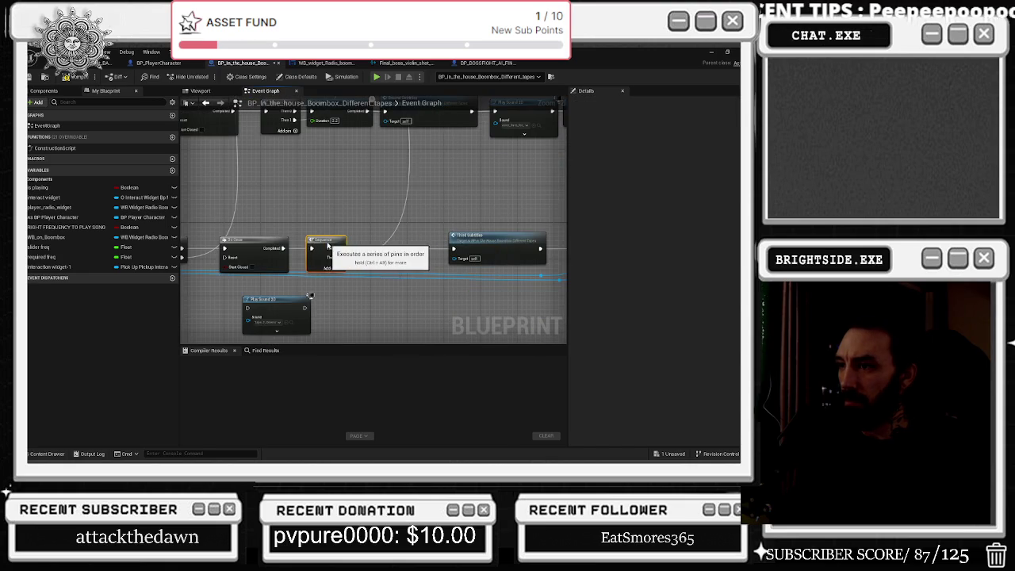
click(273, 300)
drag(274, 299, 389, 301)
mouse_move(499, 238)
mouse_down()
mouse_move(382, 272)
mouse_move(302, 272)
mouse_up()
mouse_move(291, 329)
mouse_down()
mouse_move(251, 299)
mouse_move(324, 304)
mouse_up()
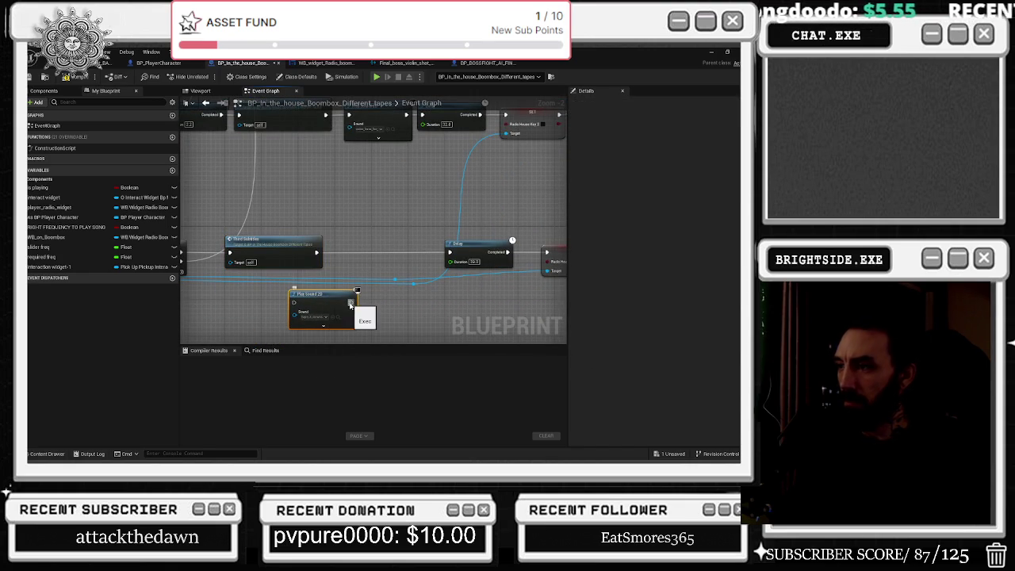
mouse_move(468, 248)
mouse_down()
mouse_move(414, 265)
mouse_move(399, 334)
mouse_up()
drag(380, 280, 379, 347)
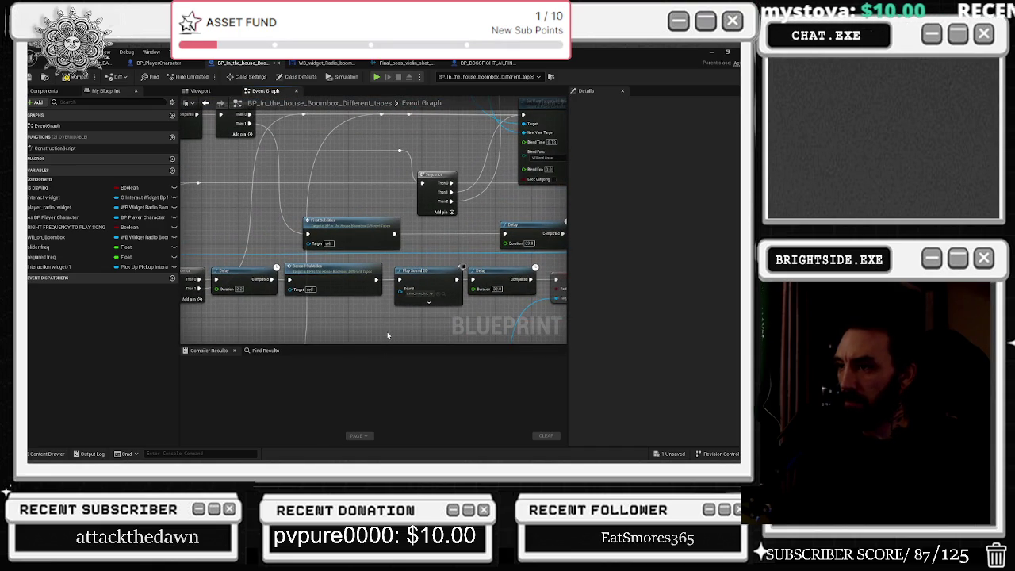
drag(385, 328, 301, 256)
mouse_move(368, 296)
mouse_down()
mouse_move(382, 246)
mouse_move(369, 246)
mouse_up()
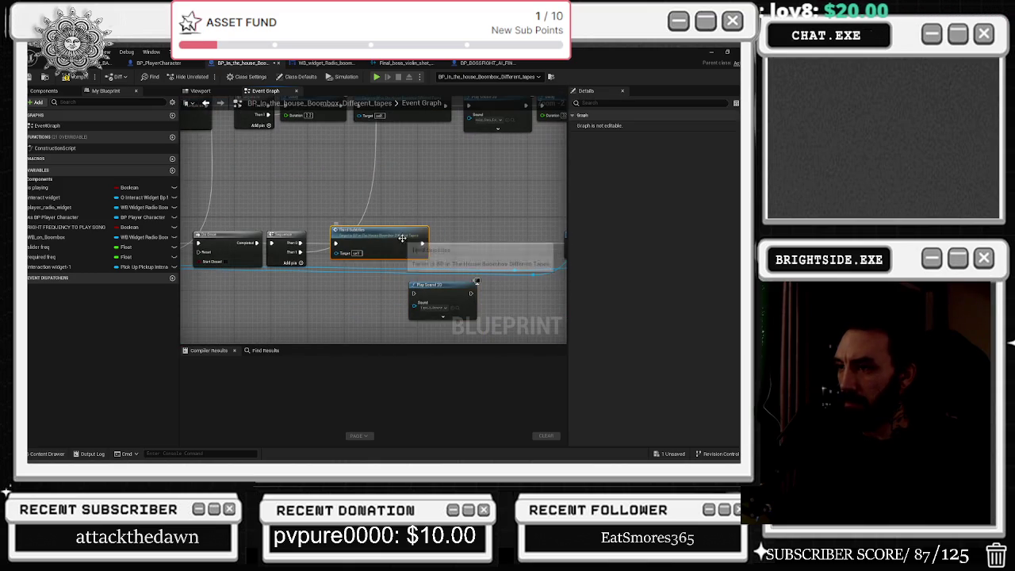
drag(443, 249, 330, 222)
drag(359, 261, 381, 247)
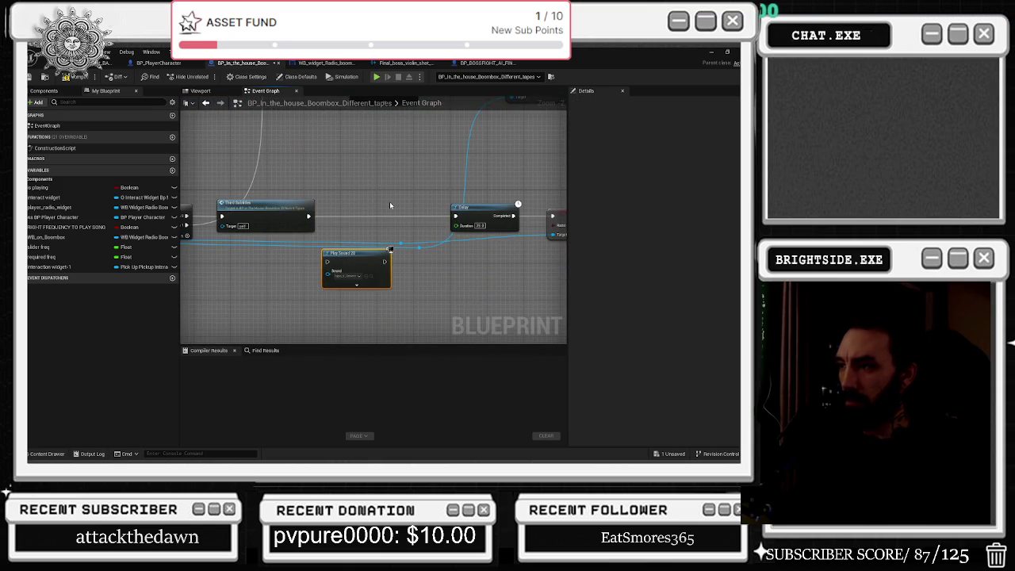
Line Play Sound 2D up between Third Subtitle and Delay and wire the execution flow into it
mouse_move(389, 205)
mouse_down()
mouse_move(314, 184)
mouse_move(370, 236)
mouse_up()
drag(420, 297, 317, 262)
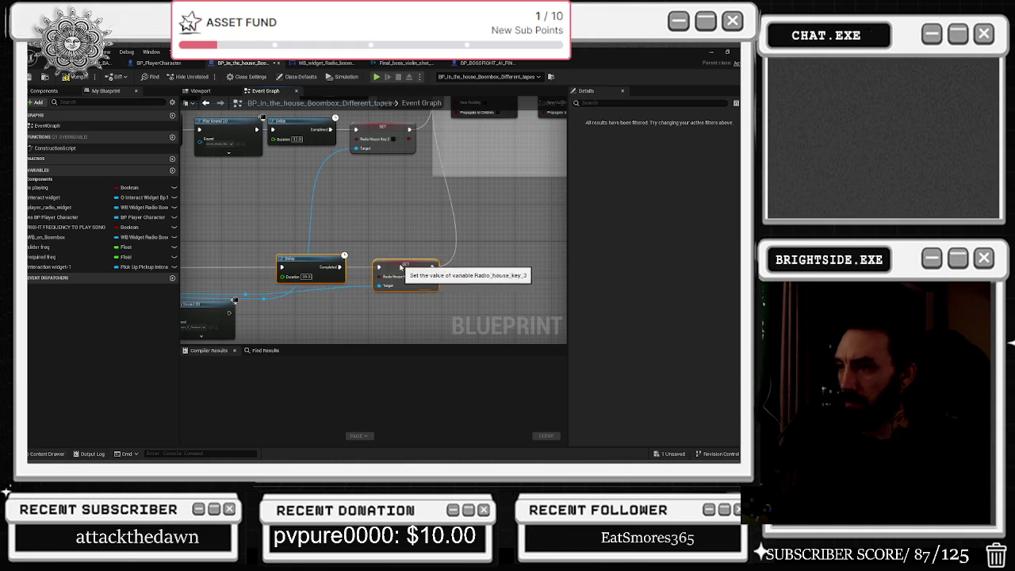
mouse_move(380, 247)
mouse_down()
mouse_move(325, 303)
mouse_move(324, 272)
mouse_move(289, 246)
mouse_move(313, 275)
mouse_move(403, 235)
mouse_up()
mouse_move(383, 289)
mouse_down()
mouse_move(314, 247)
mouse_move(315, 271)
mouse_move(307, 265)
mouse_move(324, 258)
mouse_up()
click(313, 247)
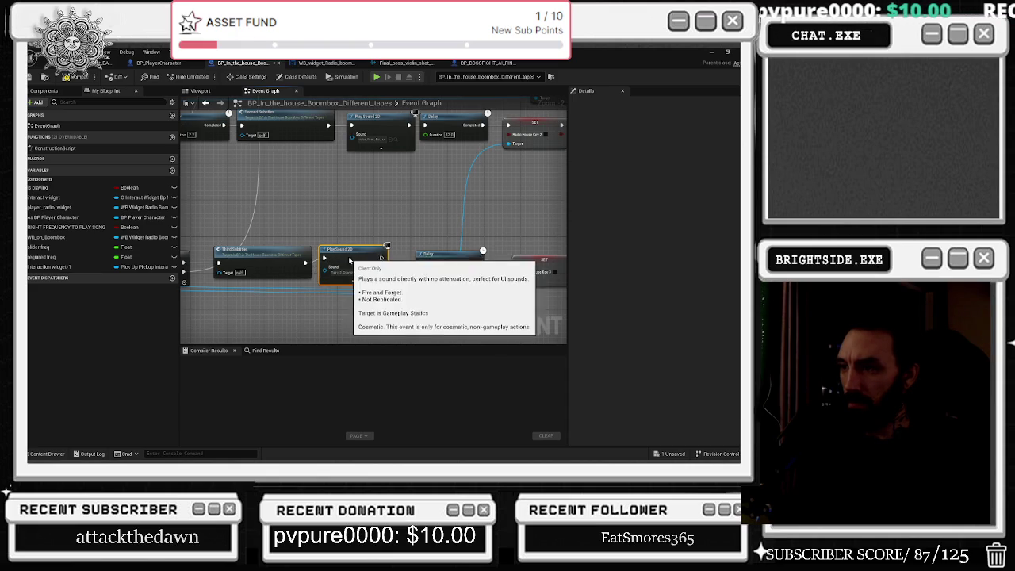
mouse_move(385, 260)
mouse_down()
mouse_move(403, 276)
mouse_move(480, 268)
mouse_up()
Pan and zoom out to centre the 'different tapes' comment box
mouse_move(279, 277)
mouse_down()
mouse_move(351, 282)
mouse_move(267, 232)
mouse_move(327, 304)
mouse_move(253, 291)
mouse_move(298, 214)
mouse_up()
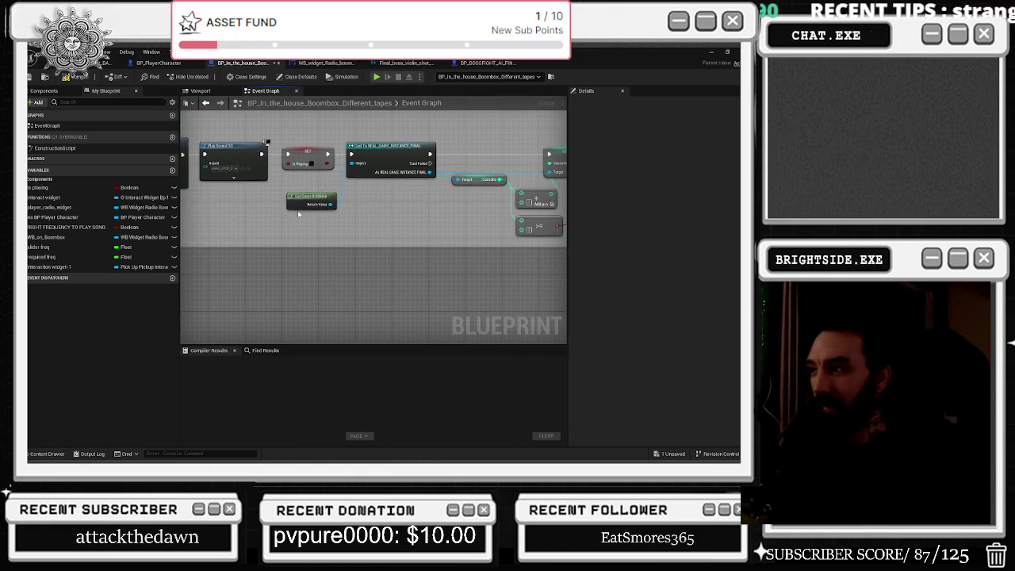
mouse_move(384, 174)
mouse_down()
mouse_move(326, 213)
mouse_move(362, 238)
mouse_move(504, 244)
mouse_up()
scroll(394, 228, down, 5)
drag(198, 262, 352, 282)
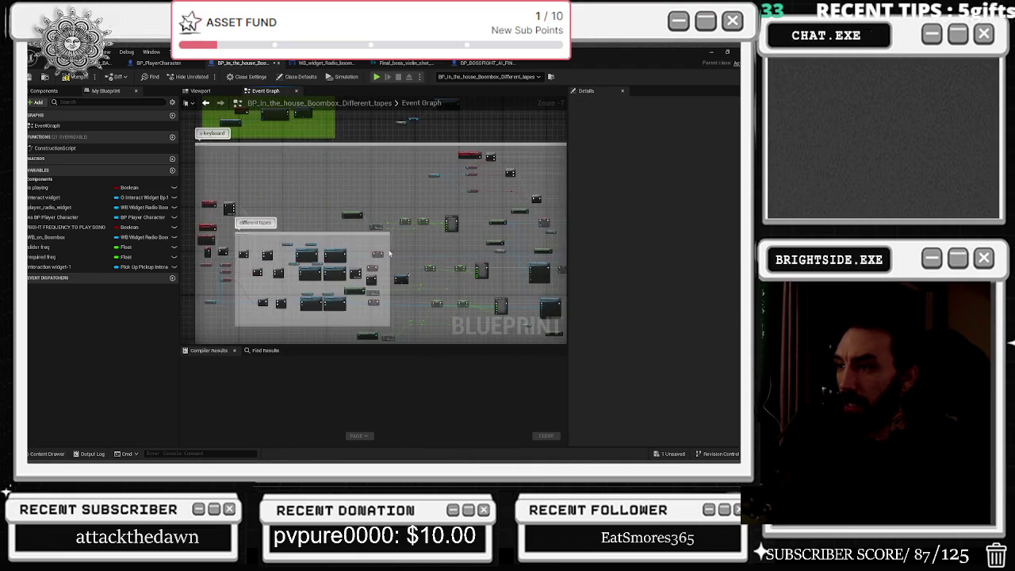
Inspect the Create Widget, SET Interaction Widget, Add to Viewport and Remove From Parent nodes
scroll(351, 282, up, 3)
scroll(352, 287, down, 3)
scroll(351, 288, up, 5)
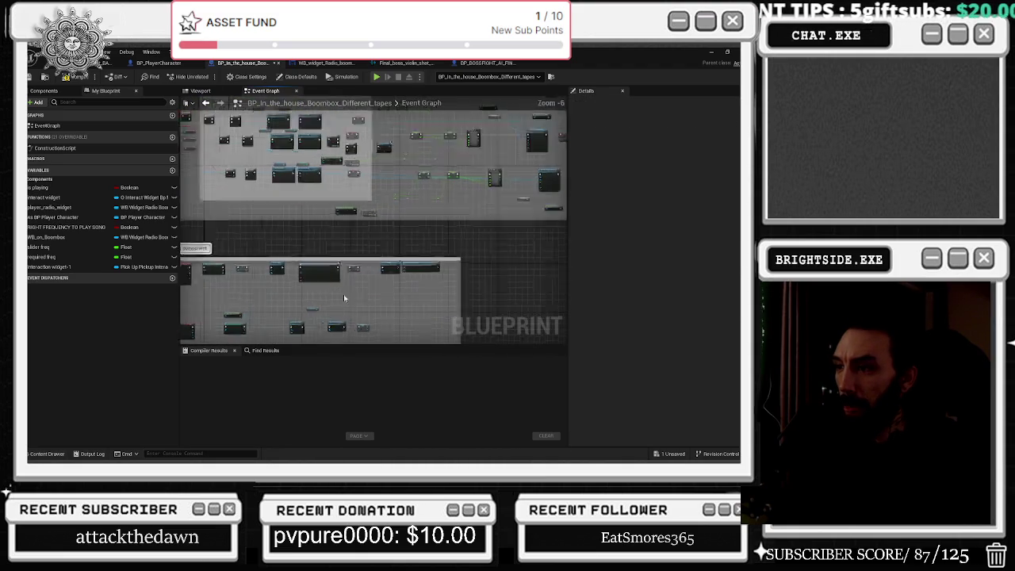
drag(362, 217, 464, 162)
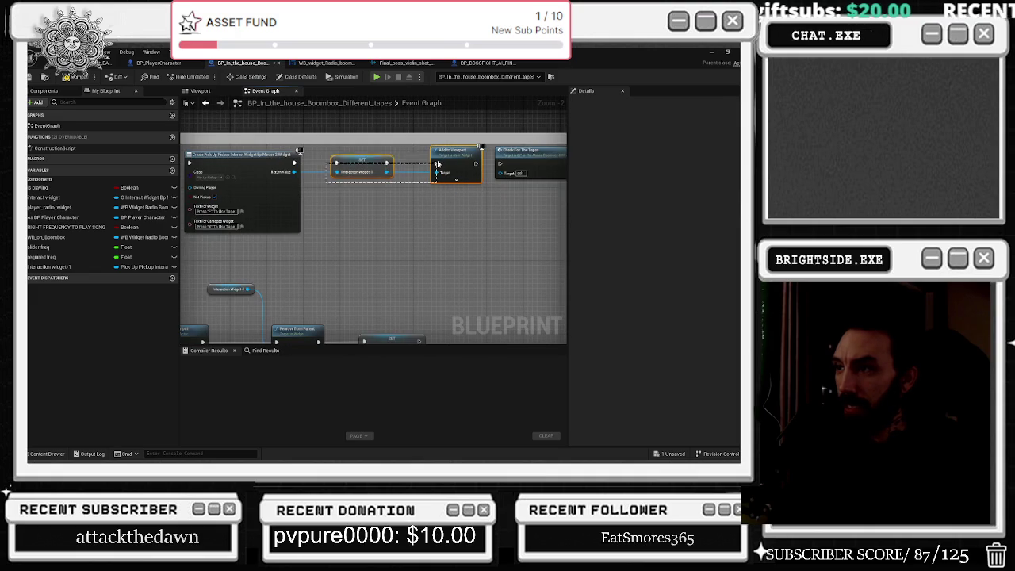
drag(274, 242, 447, 170)
drag(419, 220, 243, 222)
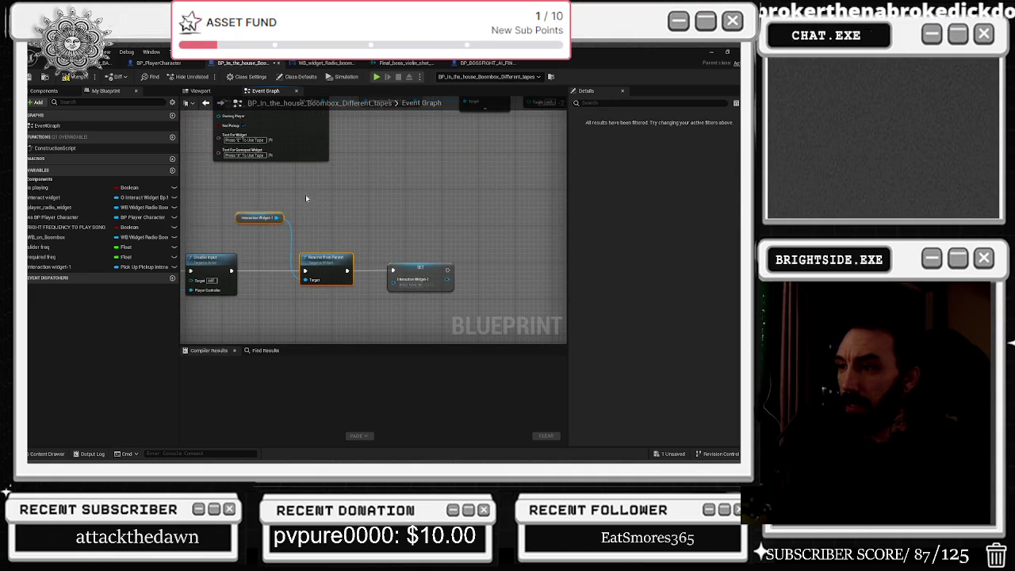
scroll(306, 198, down, 5)
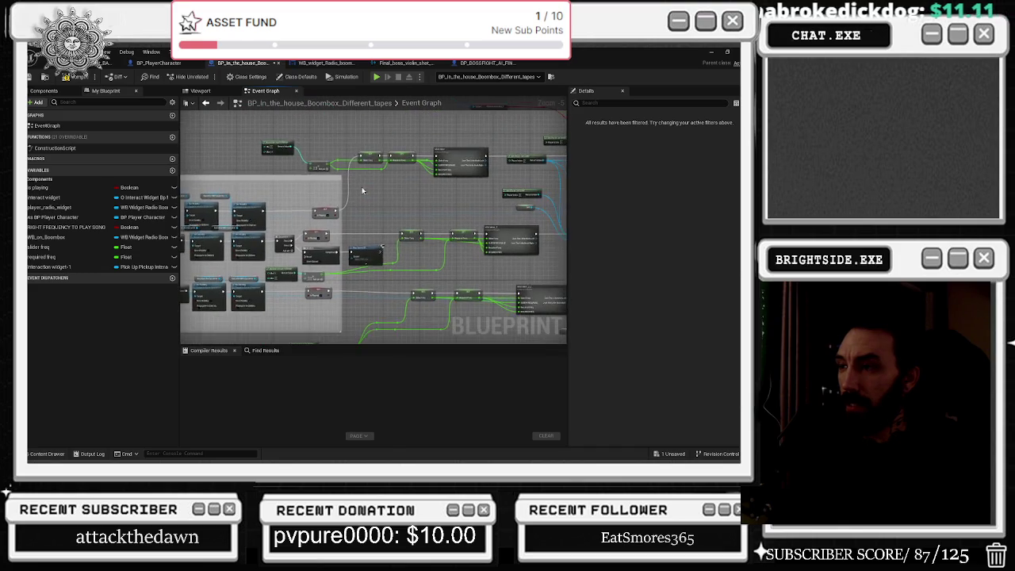
scroll(362, 190, up, 4)
Find the Press_dEL_WIDGET pickup widget asset and open it in its Designer
key(ctrl+space)
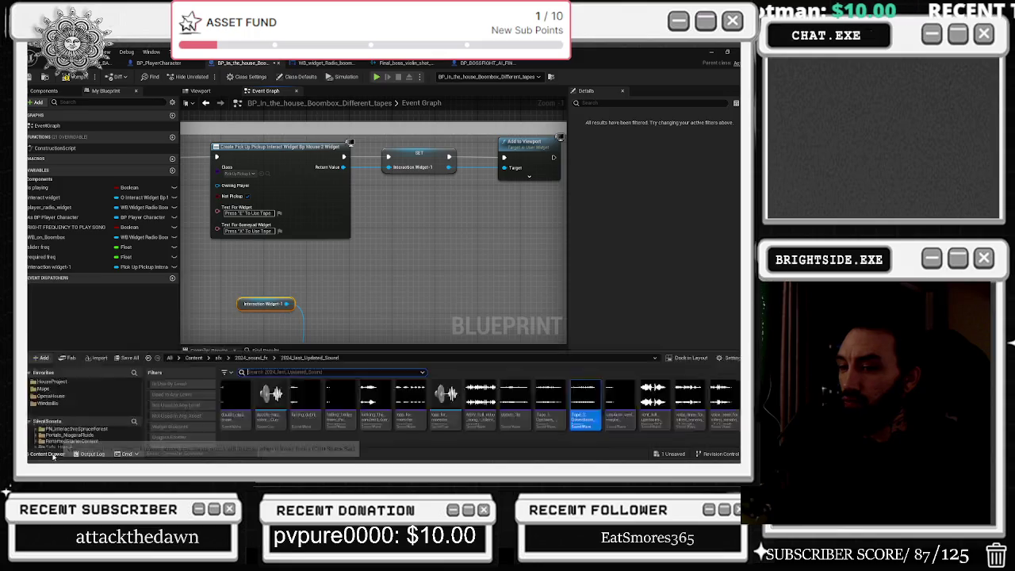
click(197, 157)
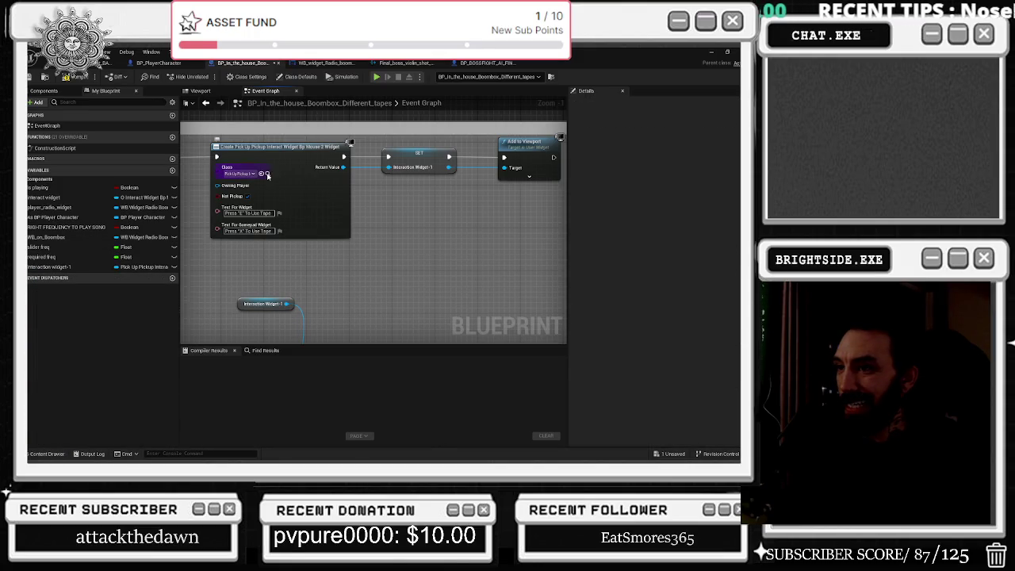
click(267, 174)
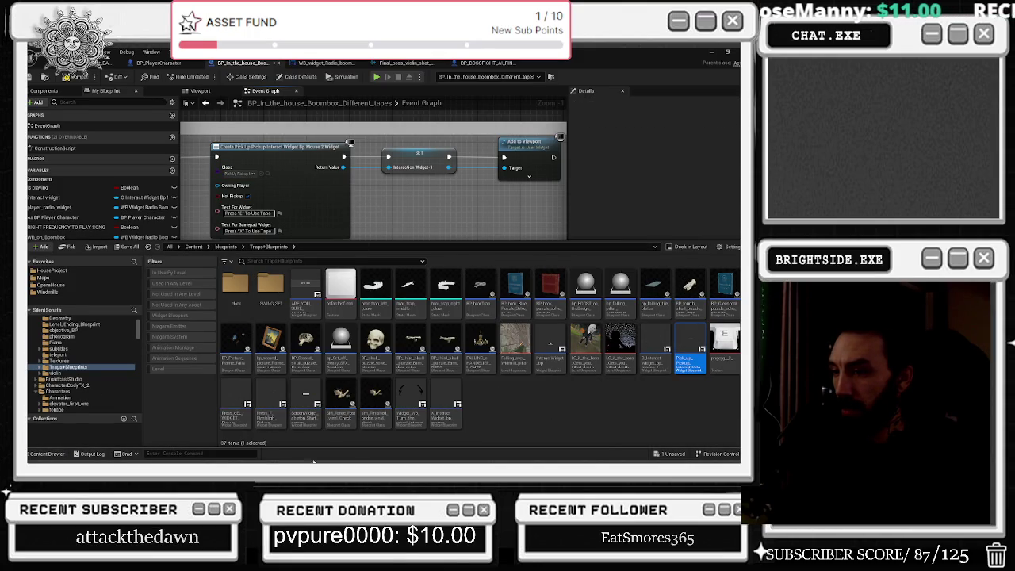
click(239, 412)
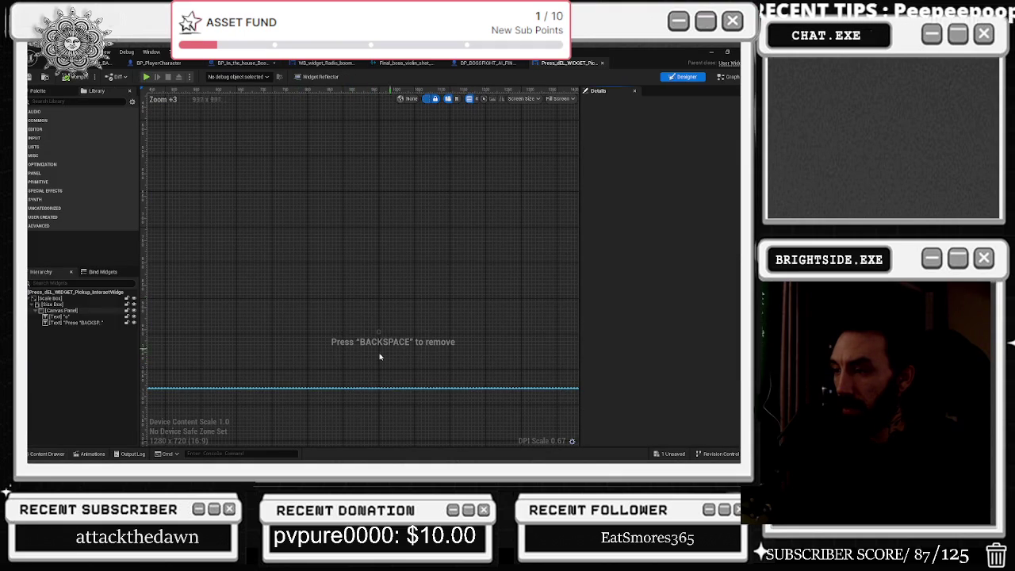
In the widget's event graph, move Event Construct right and add a Boolean 'is for the boombox'
scroll(453, 367, down, 5)
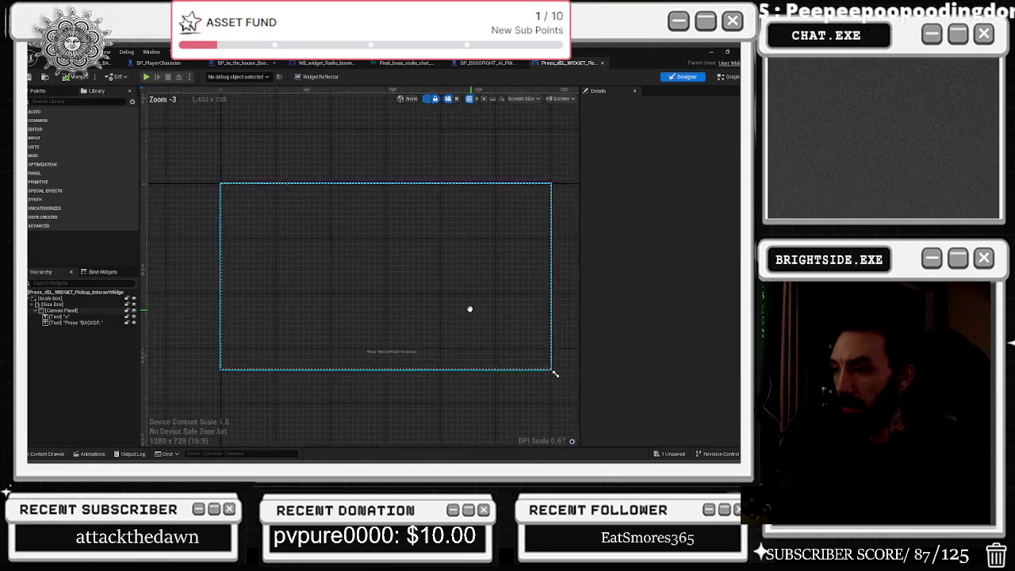
scroll(400, 329, up, 3)
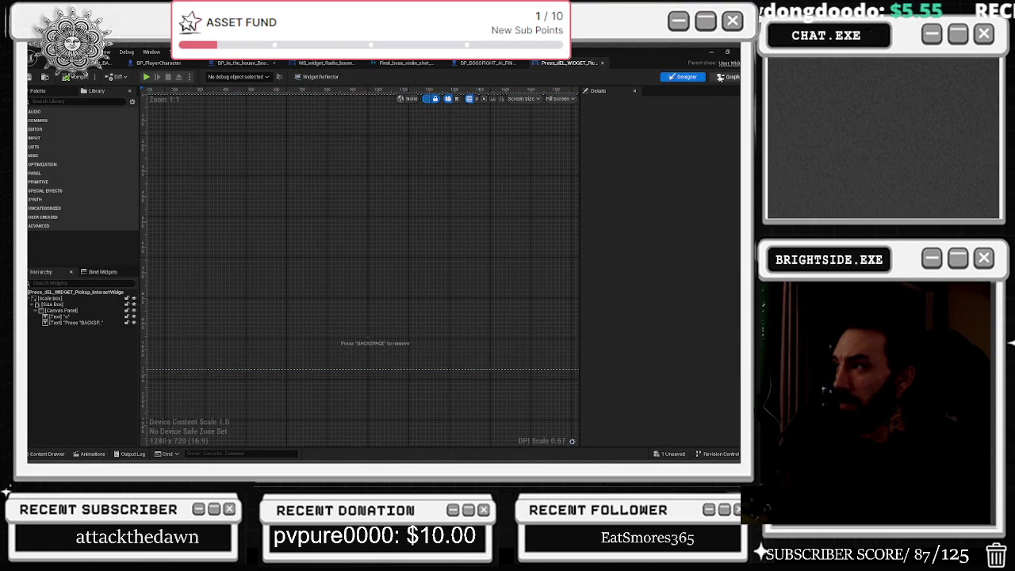
click(721, 77)
key(Home)
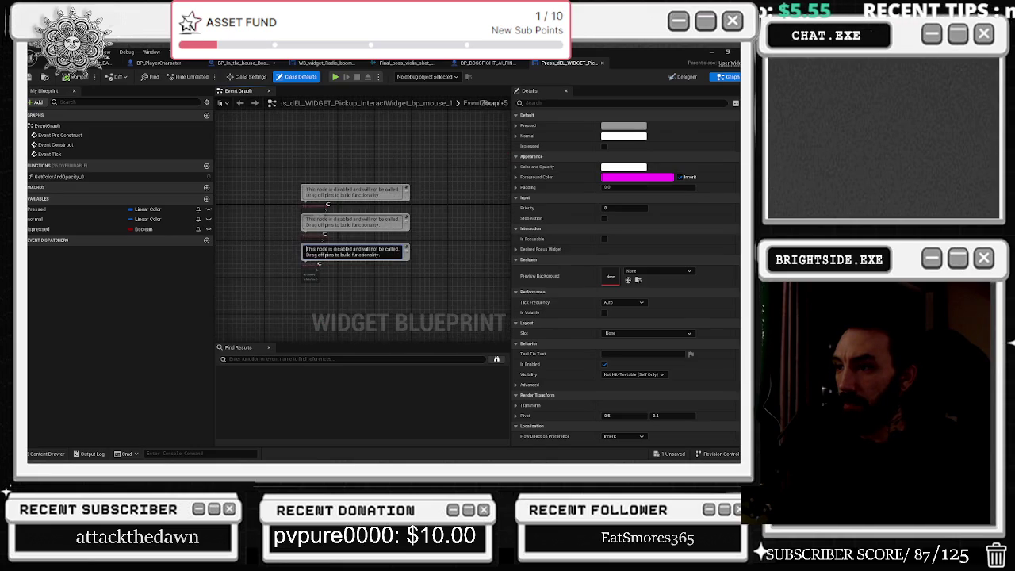
scroll(290, 210, up, 3)
drag(301, 247, 418, 248)
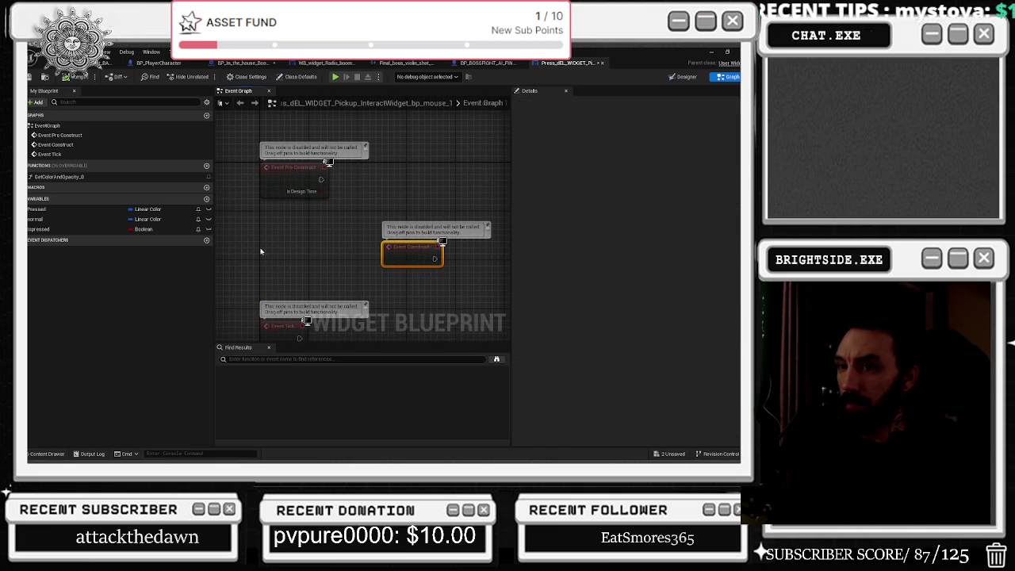
click(31, 229)
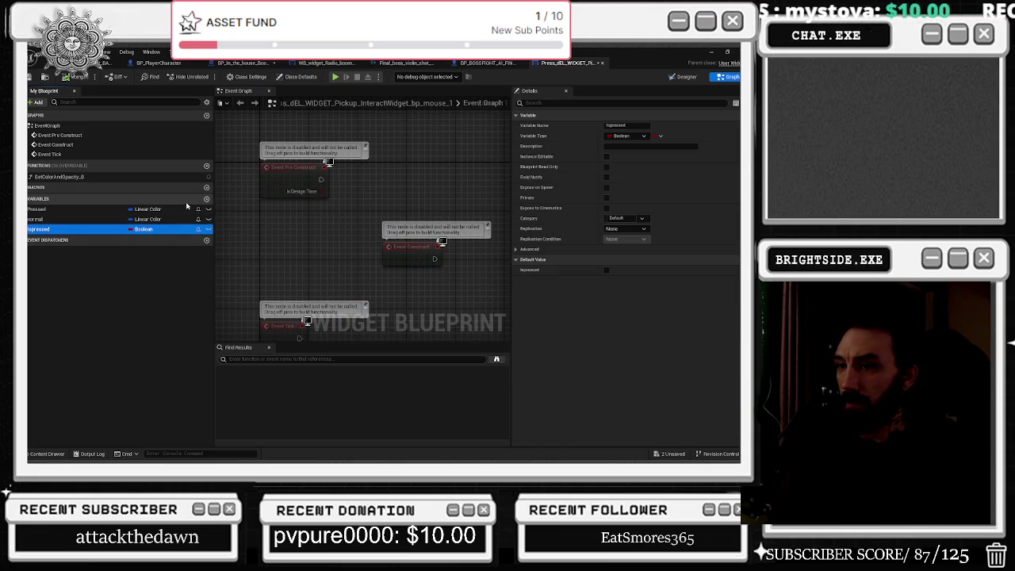
click(206, 199)
text(is for the boombox)
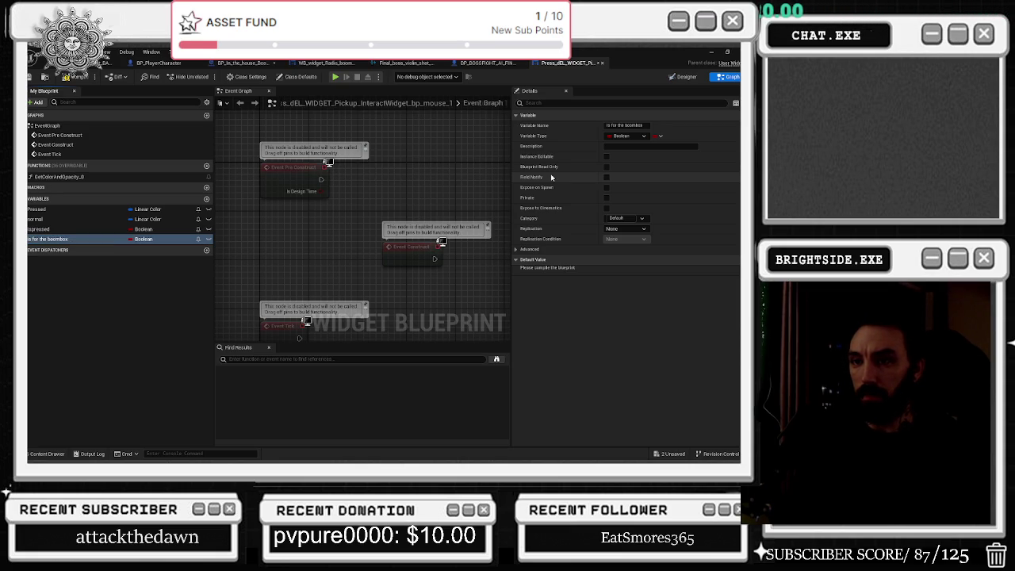
Place an Is For The Boombox getter driving a Branch after Event Construct, then go to Designer
mouse_move(432, 261)
mouse_down()
mouse_move(404, 269)
mouse_move(225, 224)
mouse_up()
drag(79, 239, 172, 268)
mouse_move(224, 270)
mouse_down()
mouse_move(297, 262)
mouse_move(321, 240)
mouse_move(367, 228)
mouse_up()
click(309, 234)
drag(327, 275, 340, 253)
scroll(357, 231, down, 1)
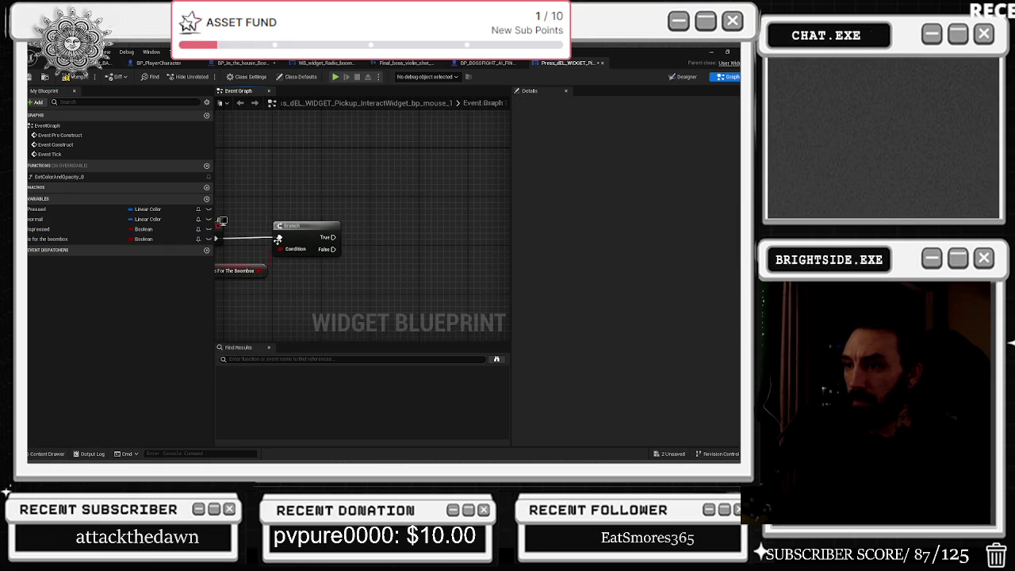
click(684, 77)
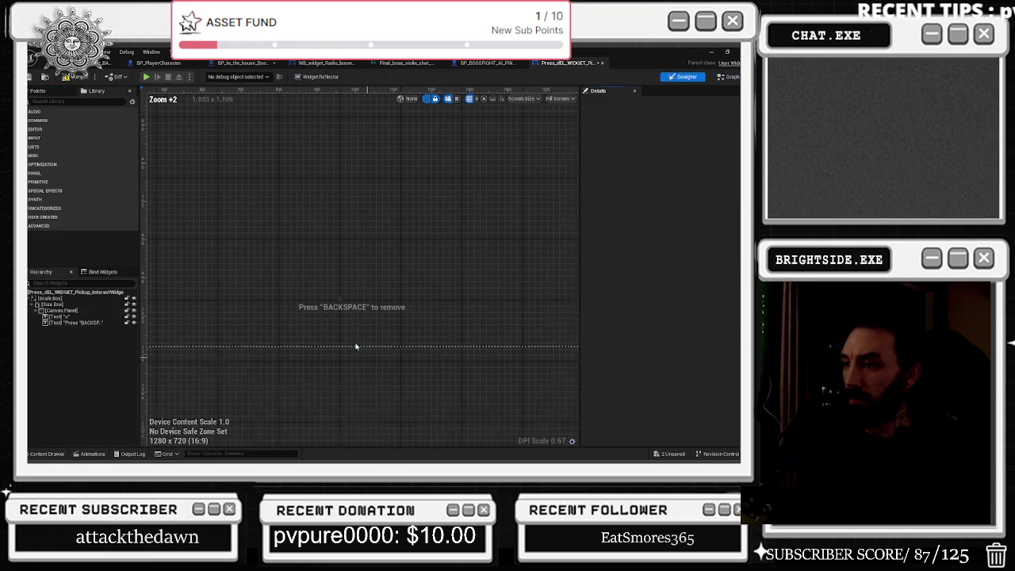
Select the Press BACKSPACE text and try an anchor preset, then undo it
click(73, 323)
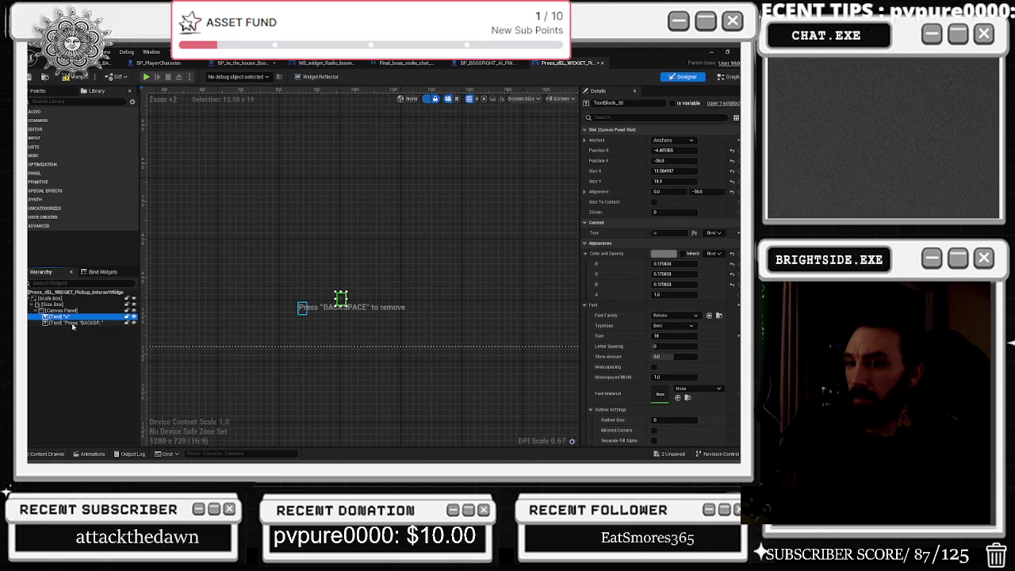
right_click(75, 326)
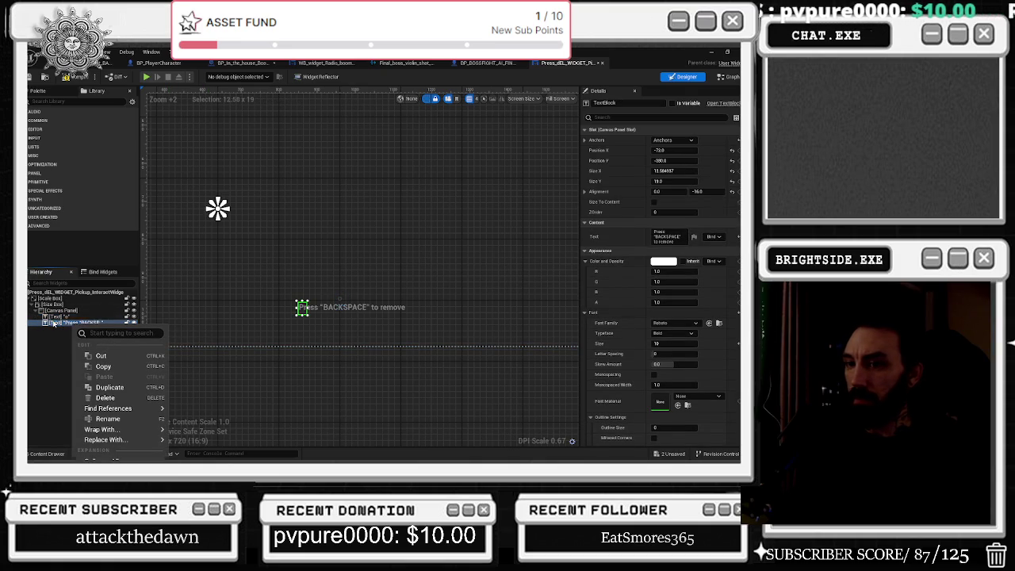
key(Escape)
click(674, 140)
click(693, 196)
scroll(295, 251, down, 5)
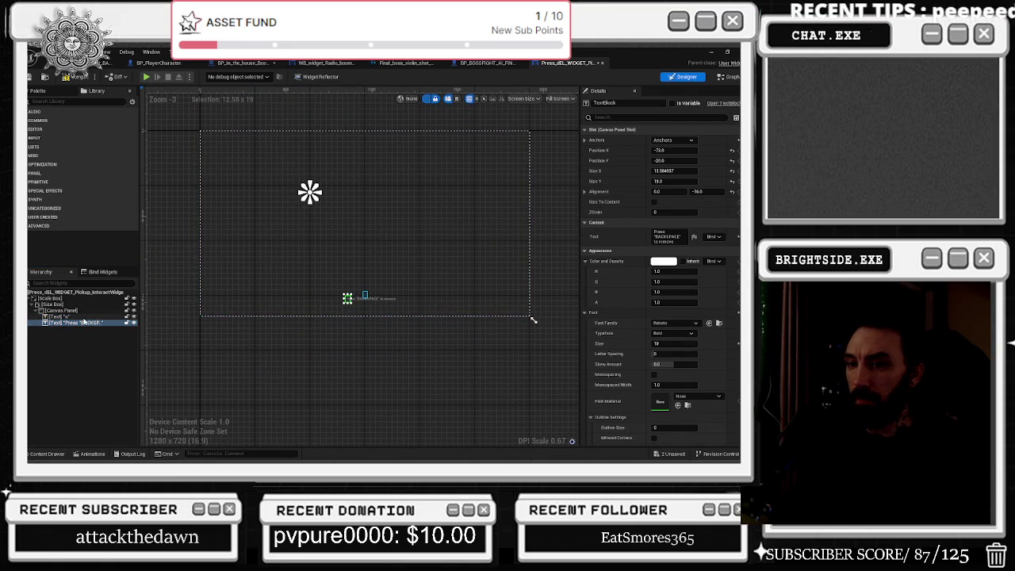
key(ctrl+z)
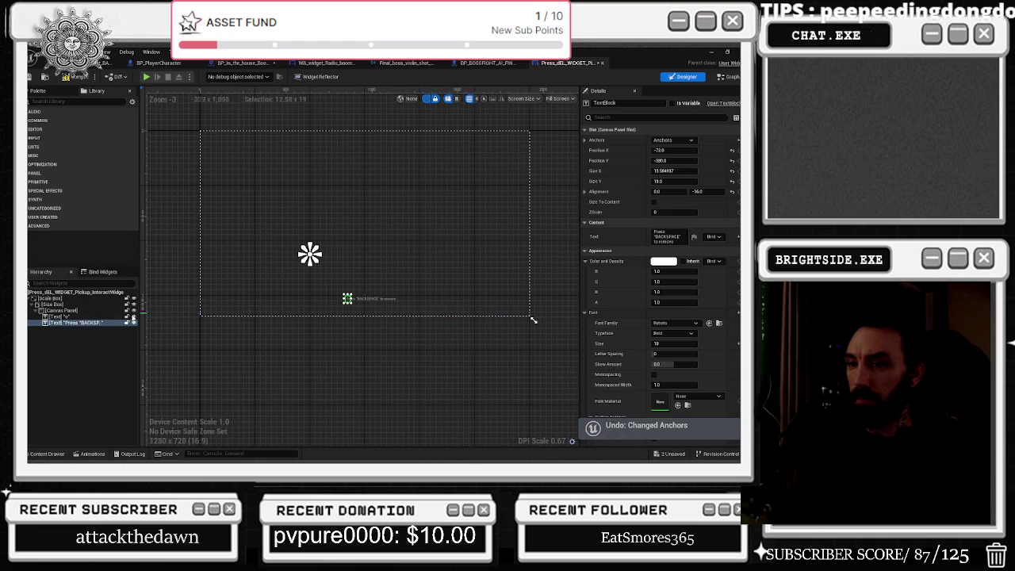
Reselect the Press BACKSPACE text, tick Is Variable and name it 'Backspace text'
click(69, 314)
click(70, 311)
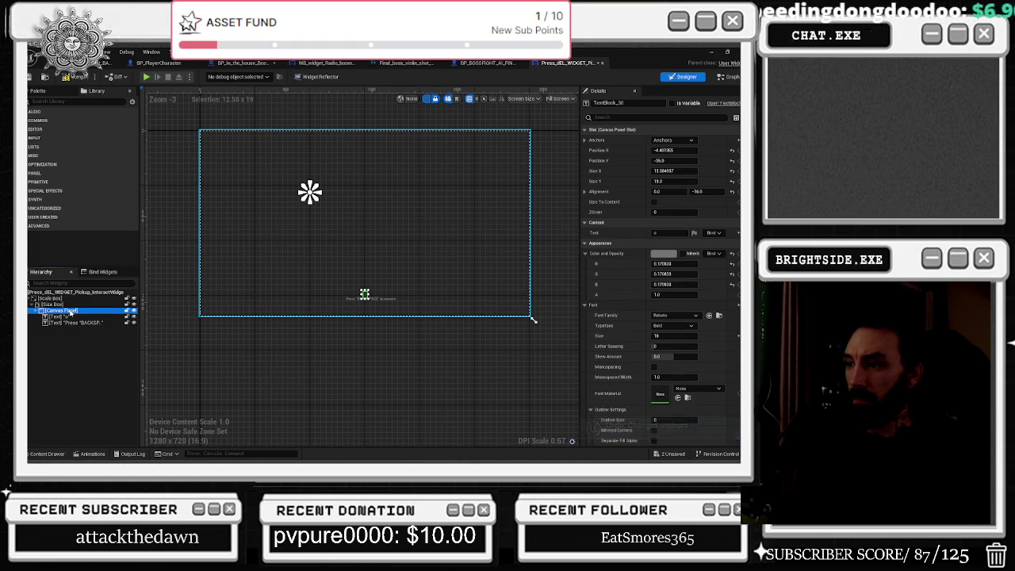
click(70, 318)
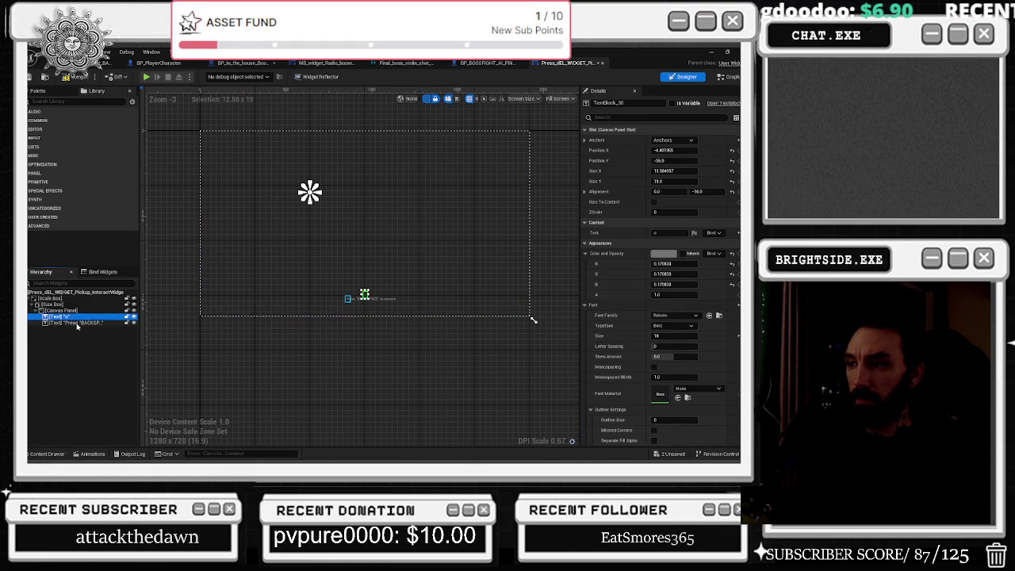
click(77, 323)
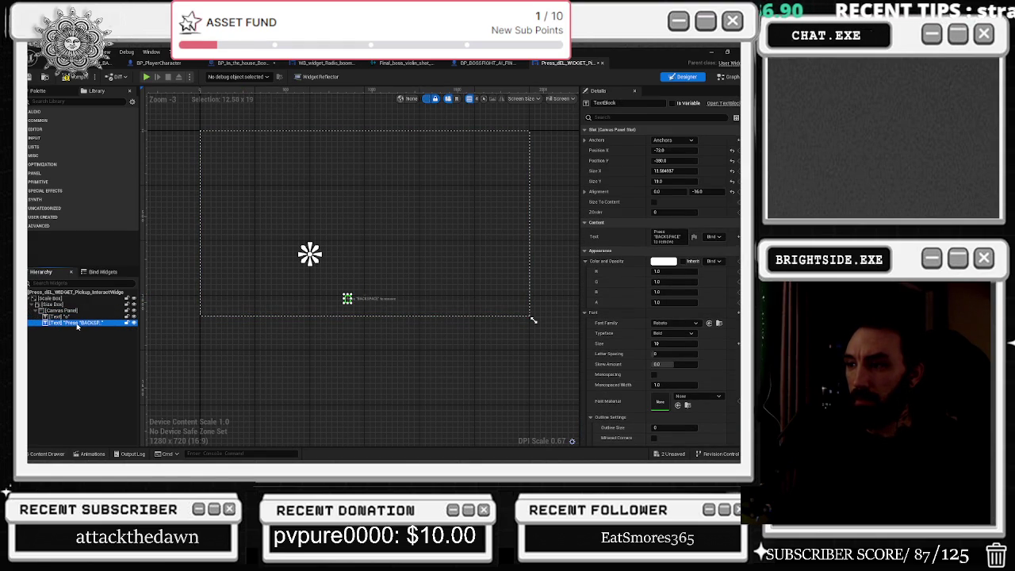
click(71, 317)
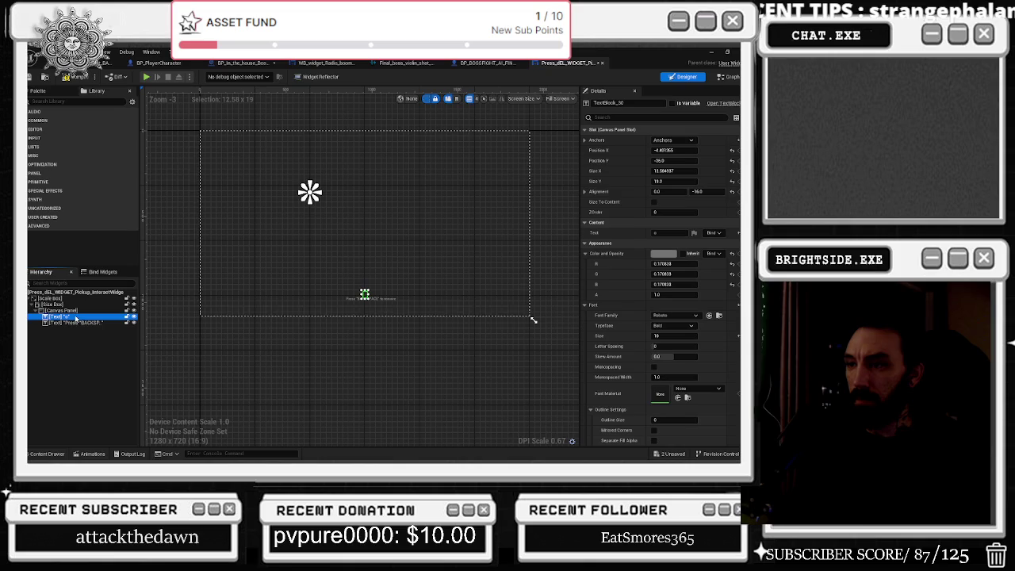
click(70, 311)
click(70, 322)
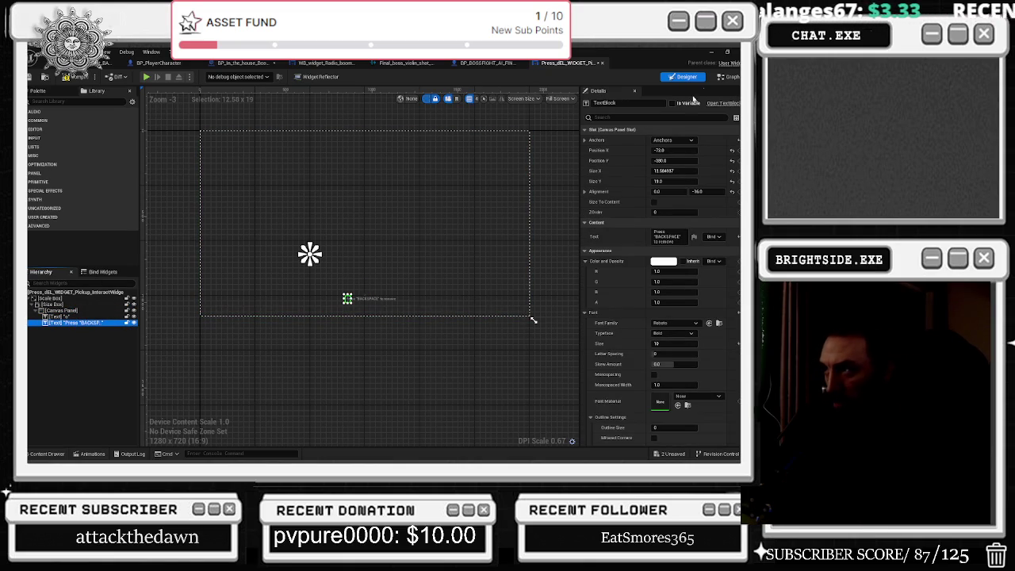
click(674, 103)
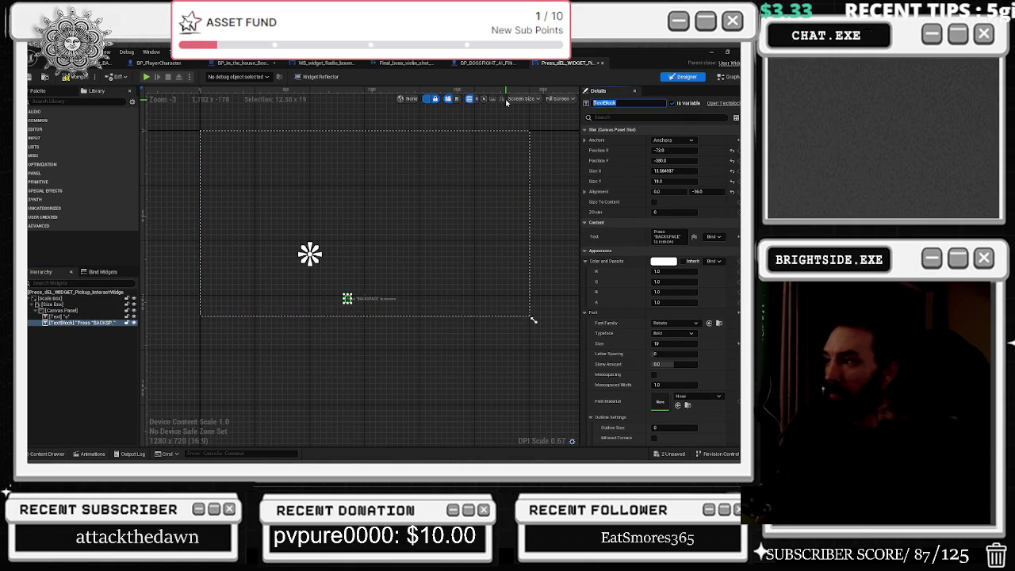
text(Backspace)
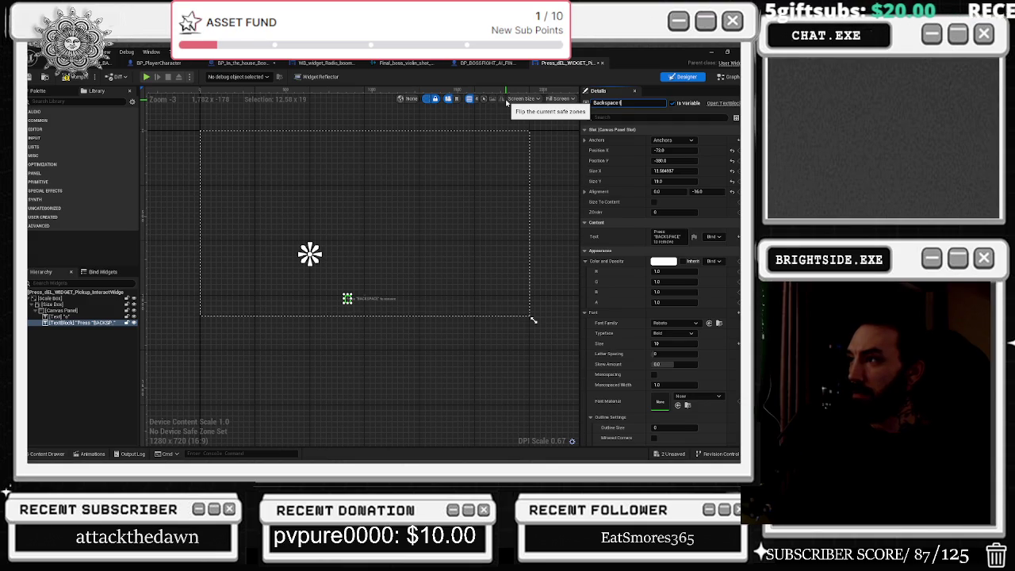
text(t)
key(Return)
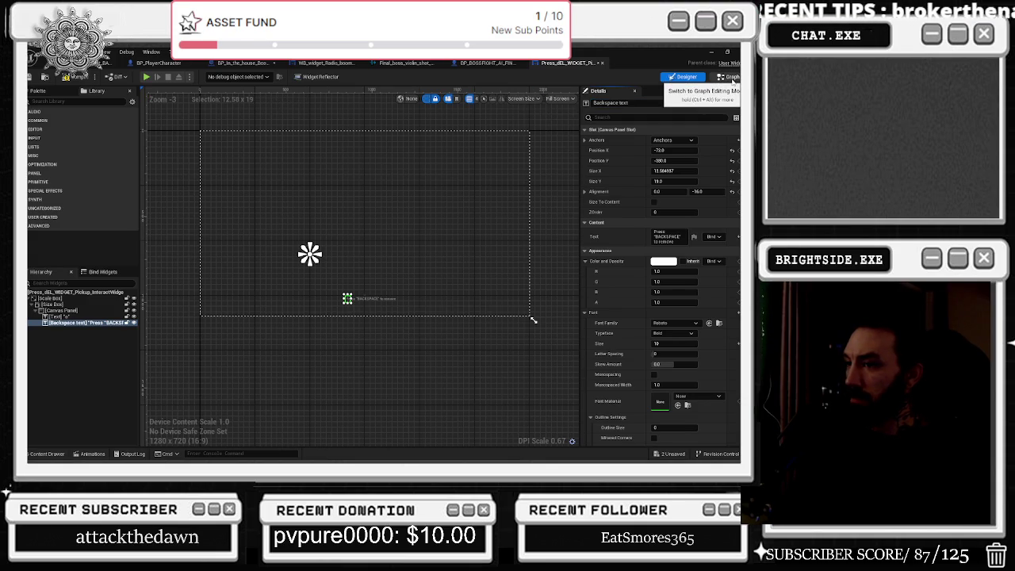
click(730, 77)
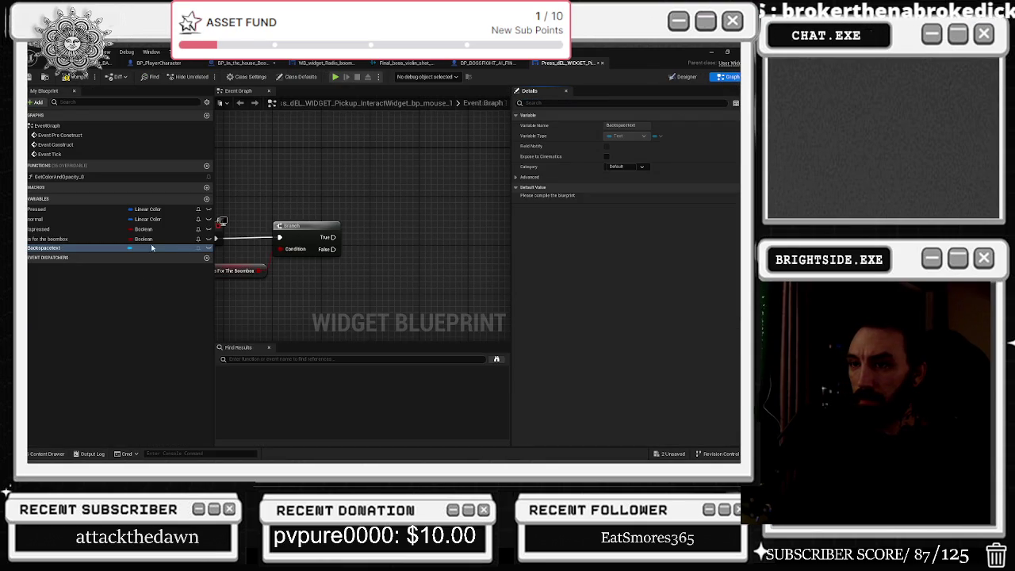
Add a Backspacetext SetText (Text) node fired from the Branch's True output
click(131, 248)
mouse_move(315, 214)
mouse_down()
mouse_move(287, 192)
mouse_move(347, 231)
mouse_up()
text(set text)
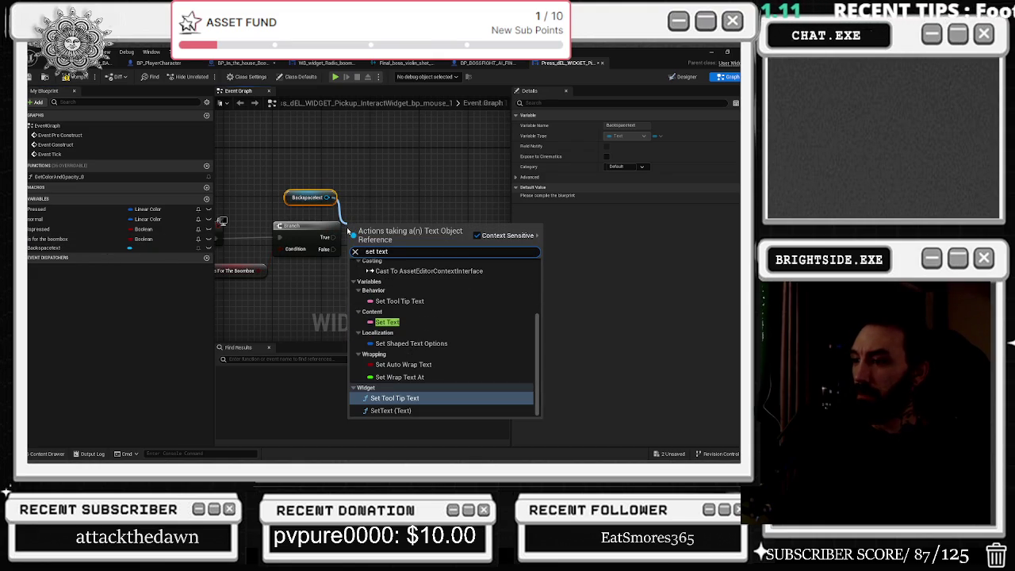
key(Down)
key(Return)
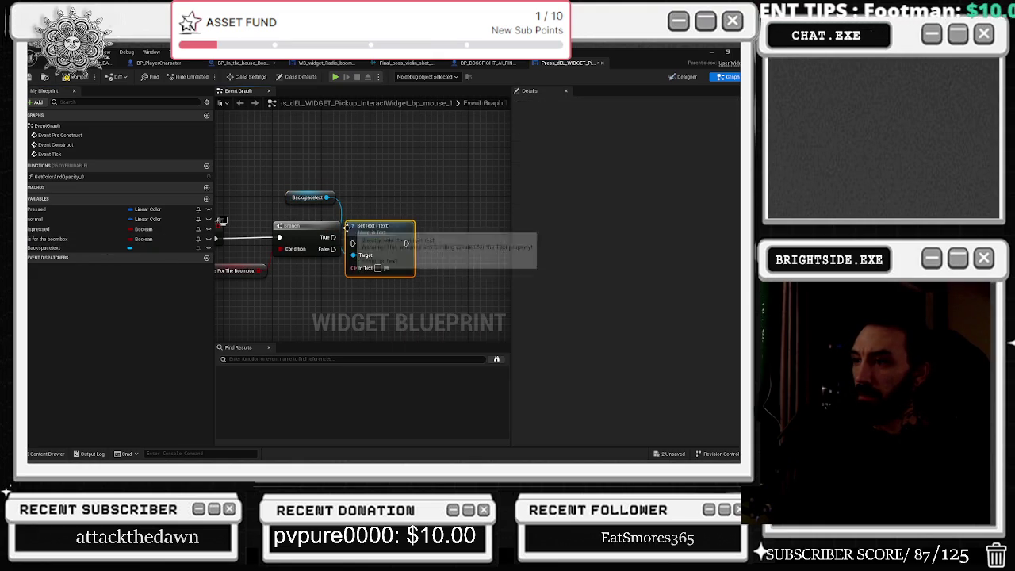
mouse_move(334, 237)
mouse_down()
mouse_move(361, 246)
mouse_move(322, 232)
mouse_move(322, 303)
mouse_up()
Promote In Text to an instance-editable, spawn-exposed variable named 'what text for boombox'
right_click(379, 260)
click(420, 292)
click(605, 157)
click(606, 188)
click(613, 125)
text(wid)
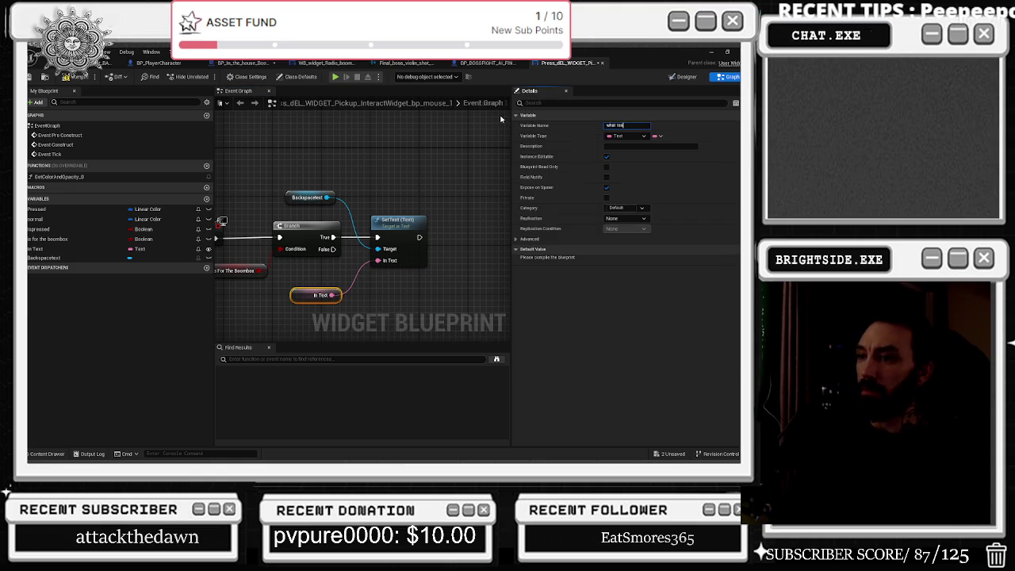
text(t t)
text(ox)
key(Return)
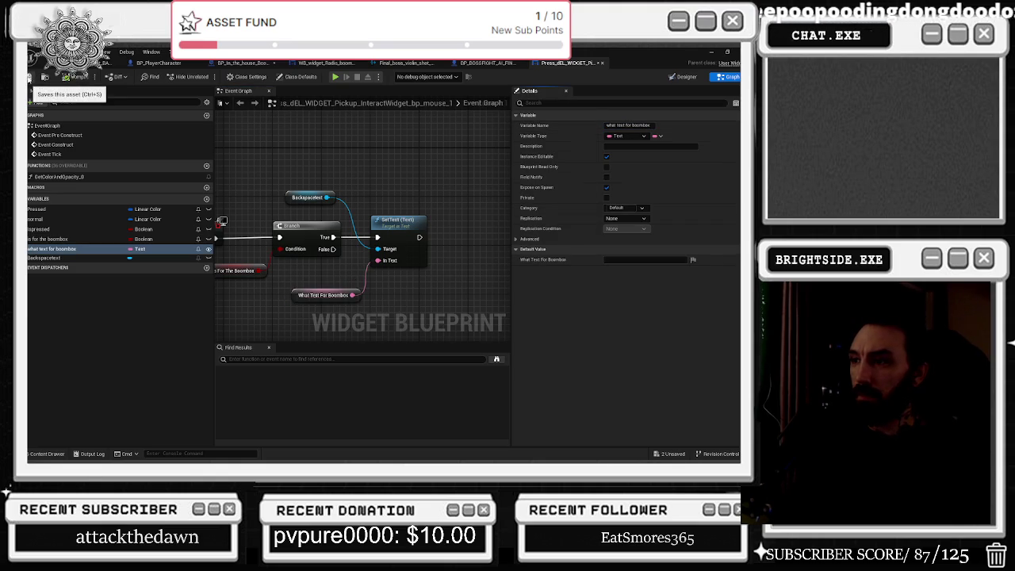
click(486, 63)
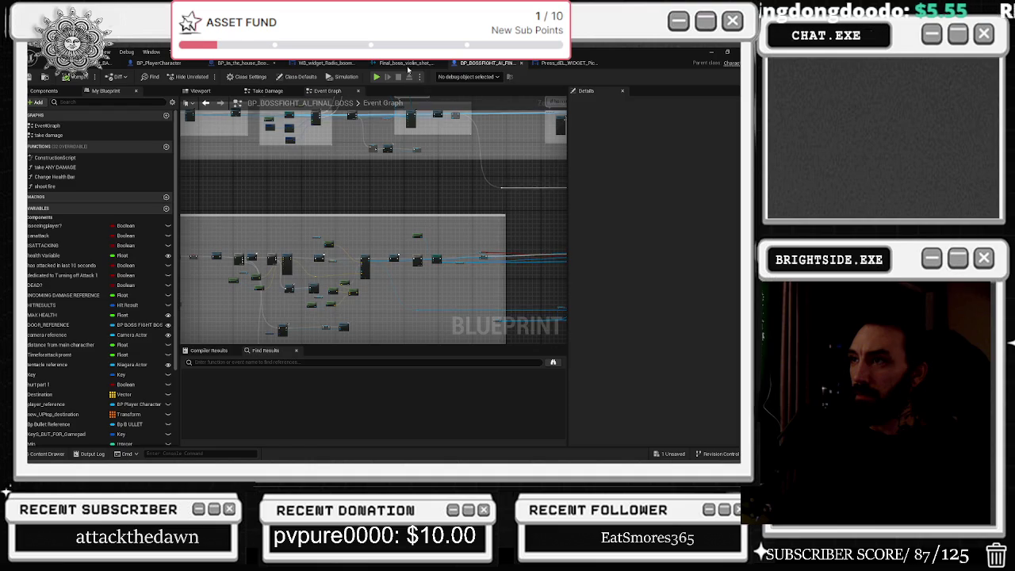
Close the violin-shot sound cue, compile BP_In_the_house_Boombox and save all assets
click(403, 62)
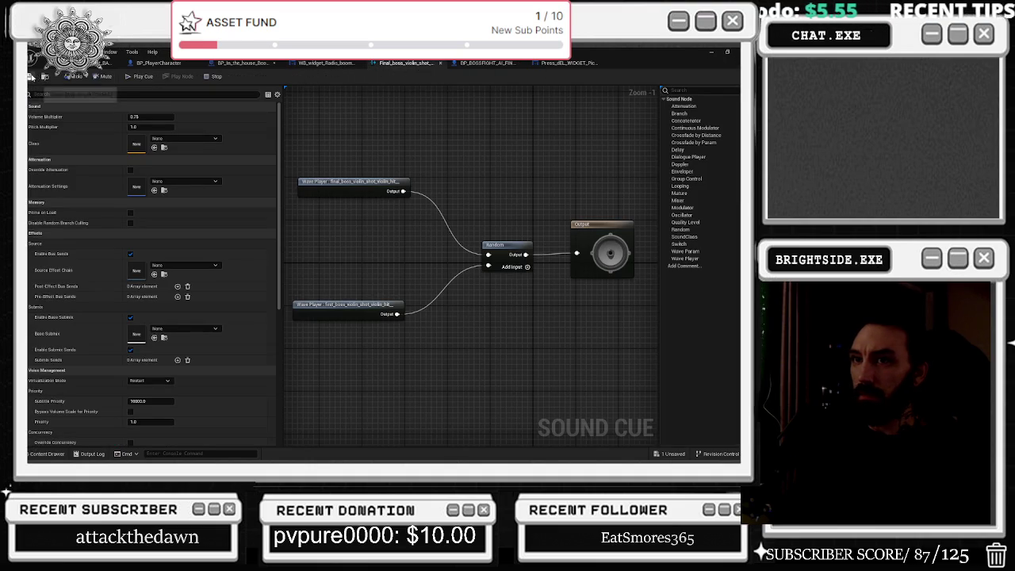
click(441, 64)
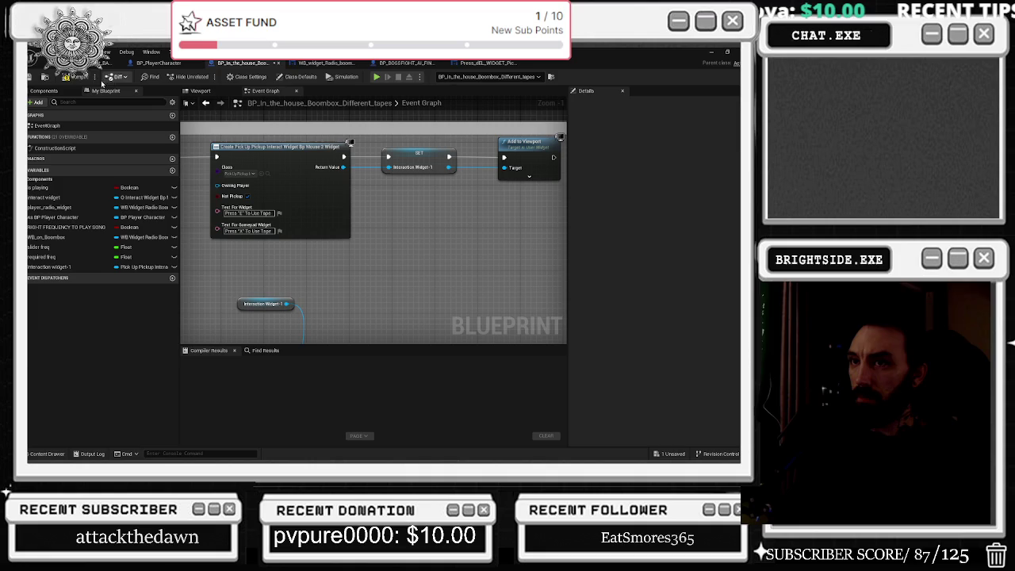
click(76, 77)
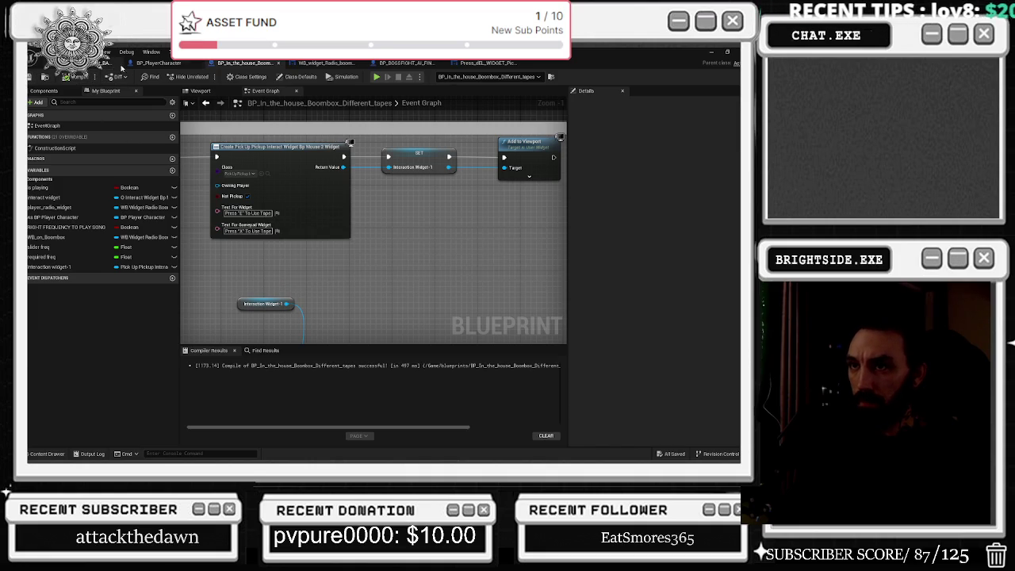
click(158, 63)
key(ctrl+s)
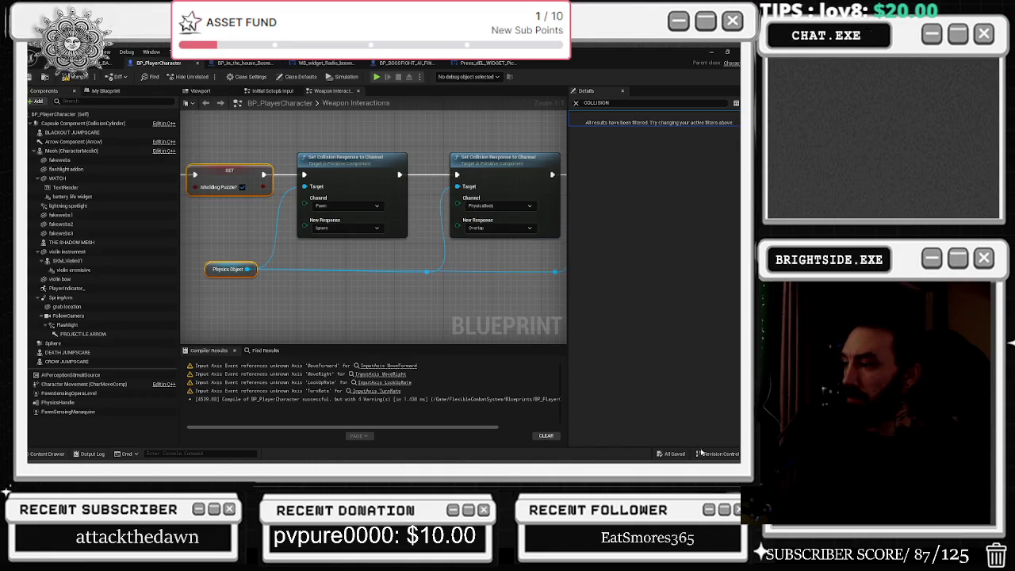
click(337, 64)
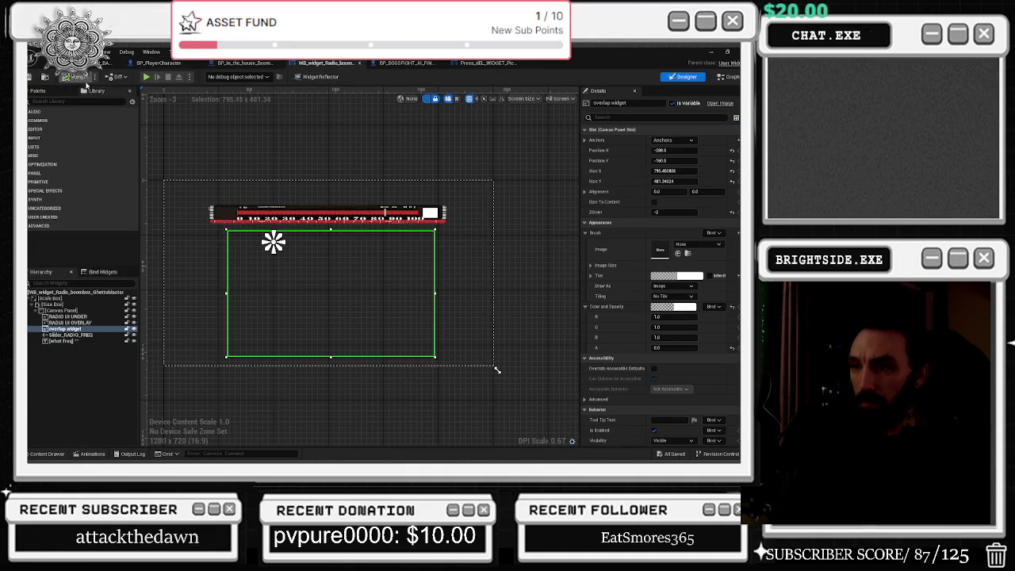
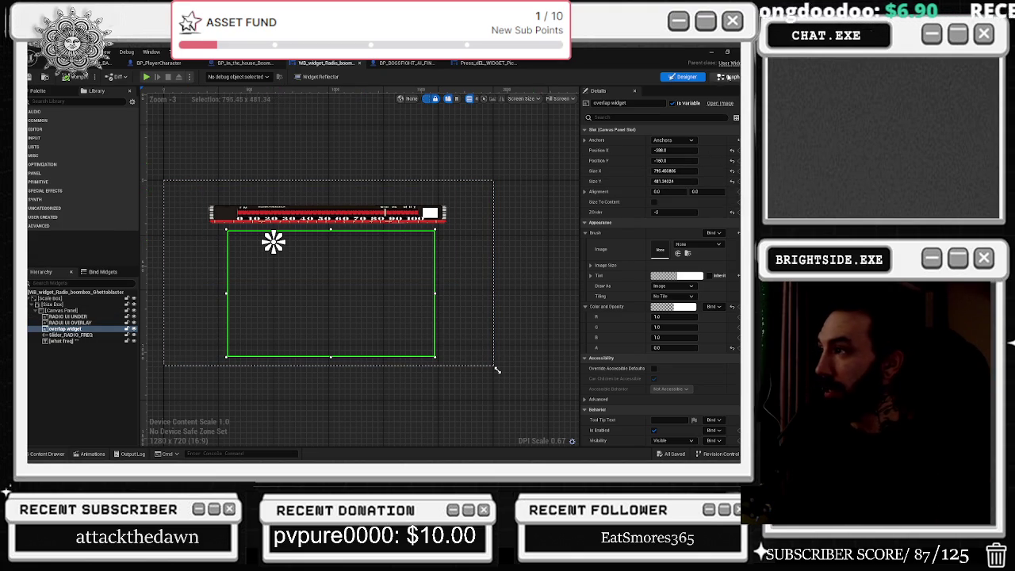
Save WB_widget_Radio_boombox after expanding Play Sound 2D's advanced pins, then close its tab
click(725, 77)
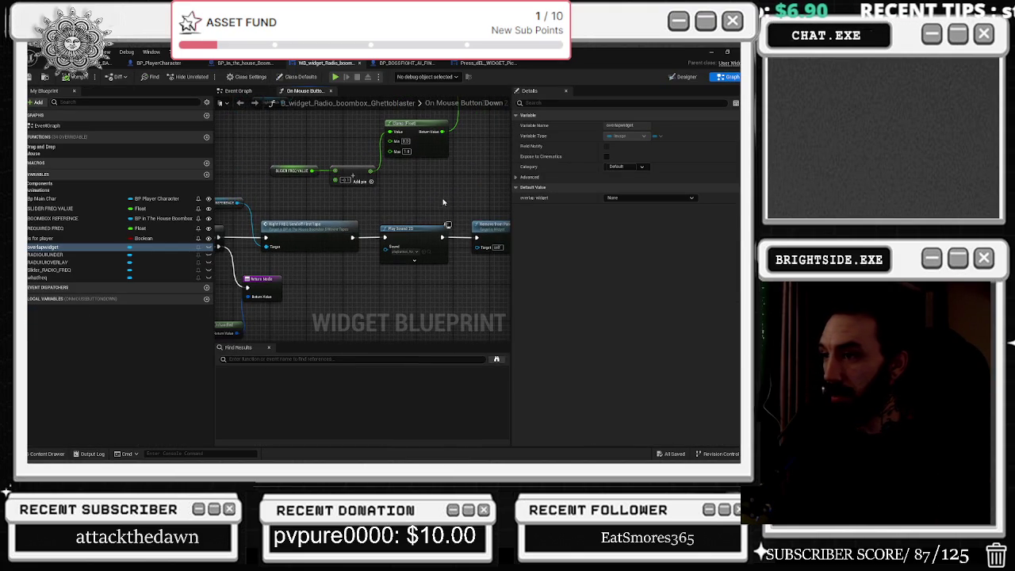
click(429, 262)
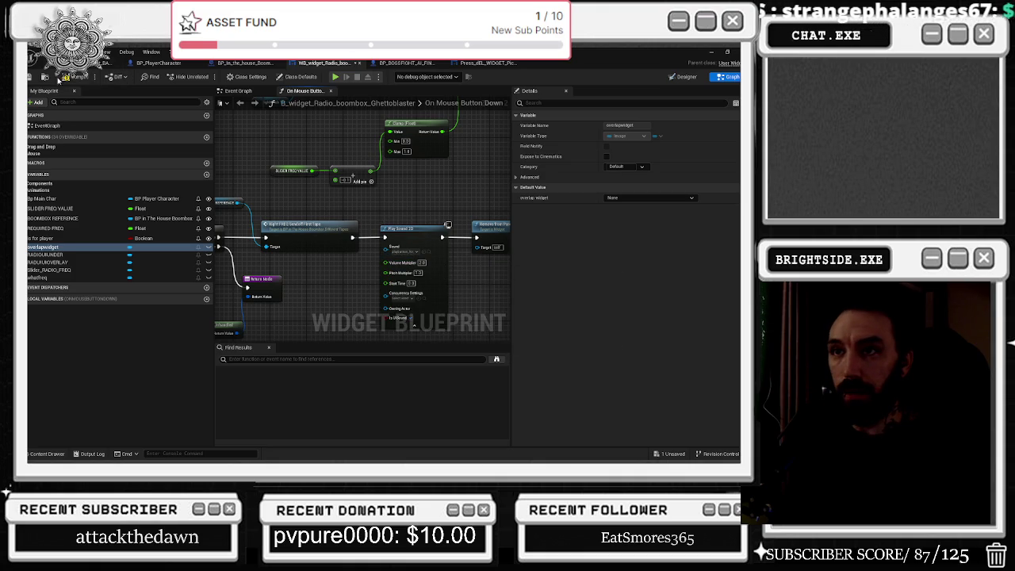
key(ctrl+s)
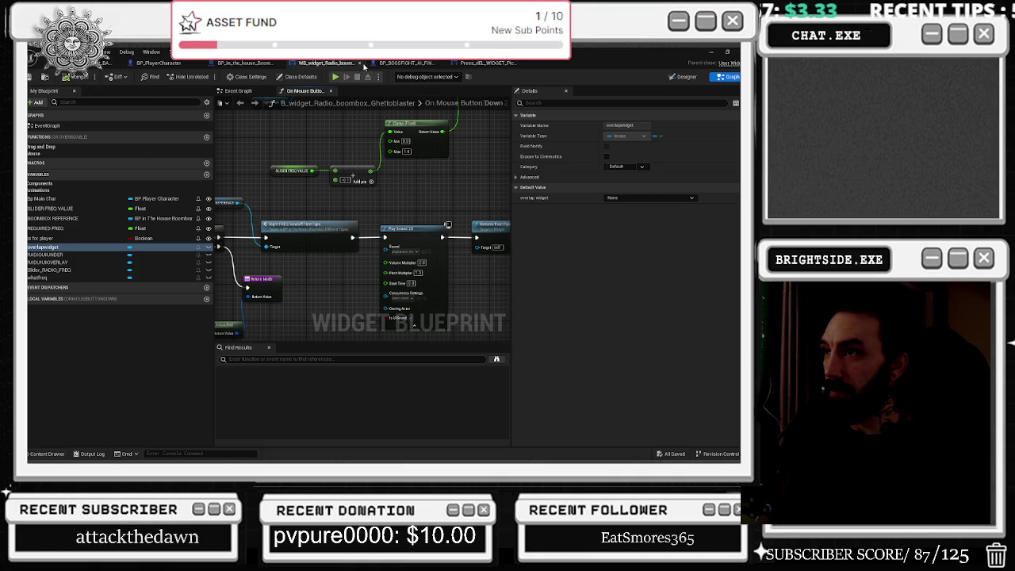
click(360, 63)
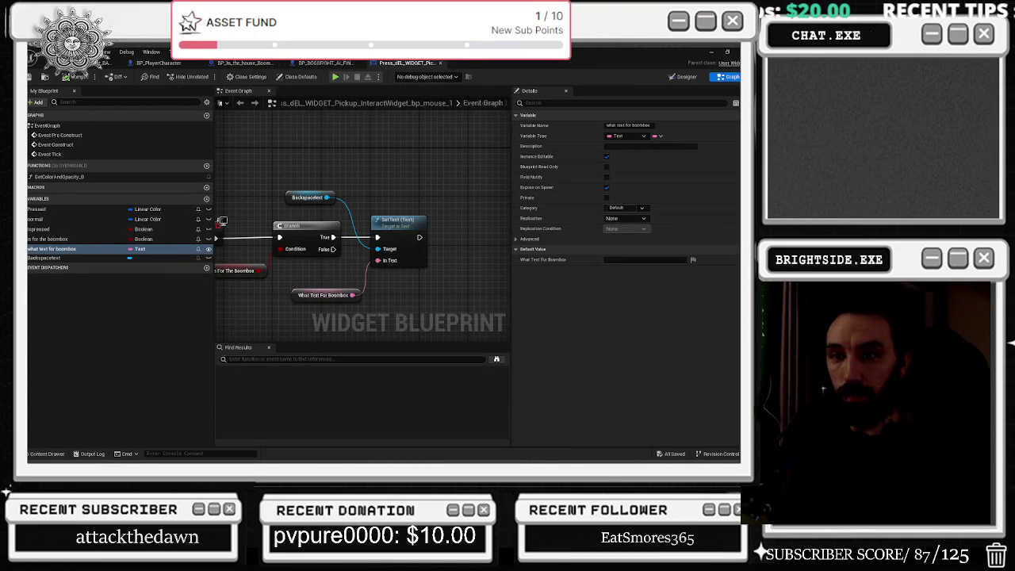
Leave the pickup widget's graph for the BP_In_the_house_Boombox_Different_tapes event graph
mouse_move(400, 179)
mouse_down()
mouse_move(453, 153)
mouse_move(352, 199)
mouse_up()
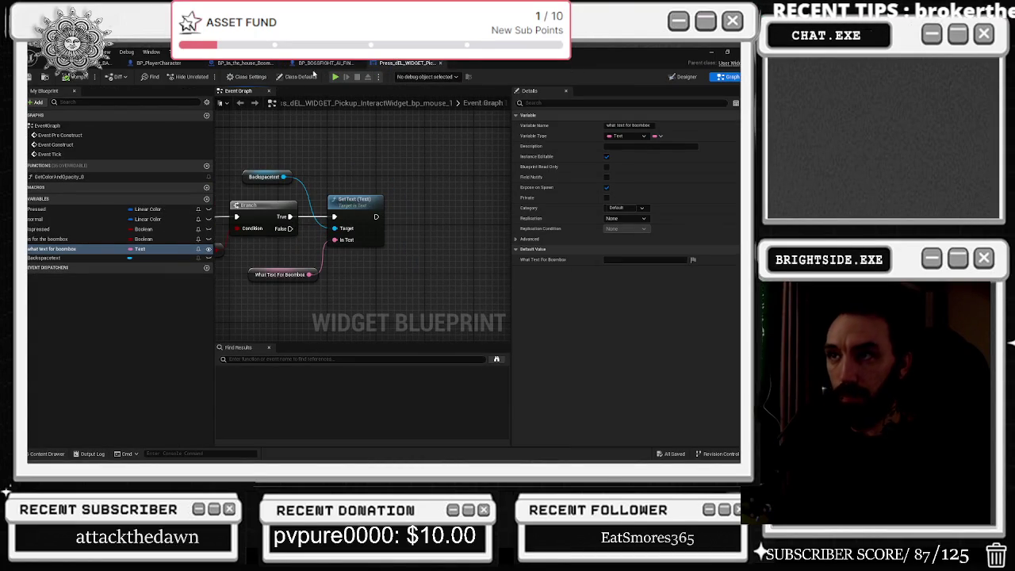
click(326, 63)
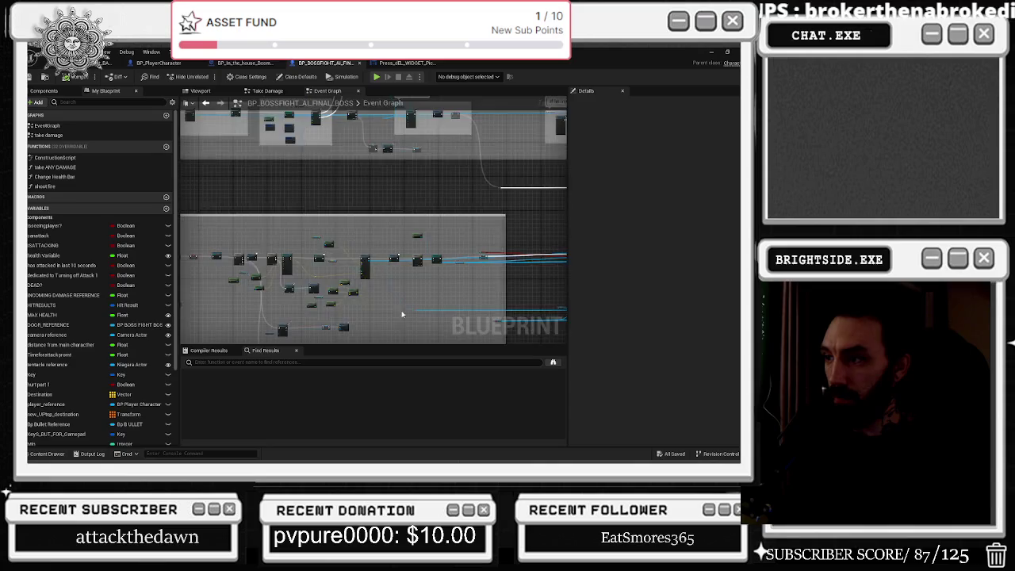
click(244, 63)
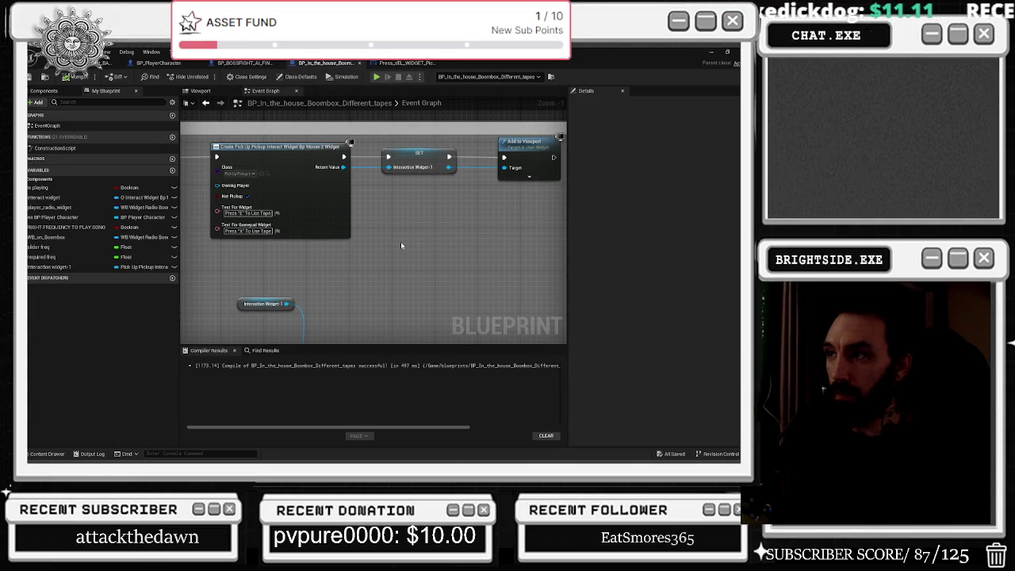
Copy the Interaction Widget-1 getter and Remove from Parent nodes and wire a copy after Set Visibility
drag(458, 167, 401, 230)
click(360, 227)
drag(360, 260, 360, 98)
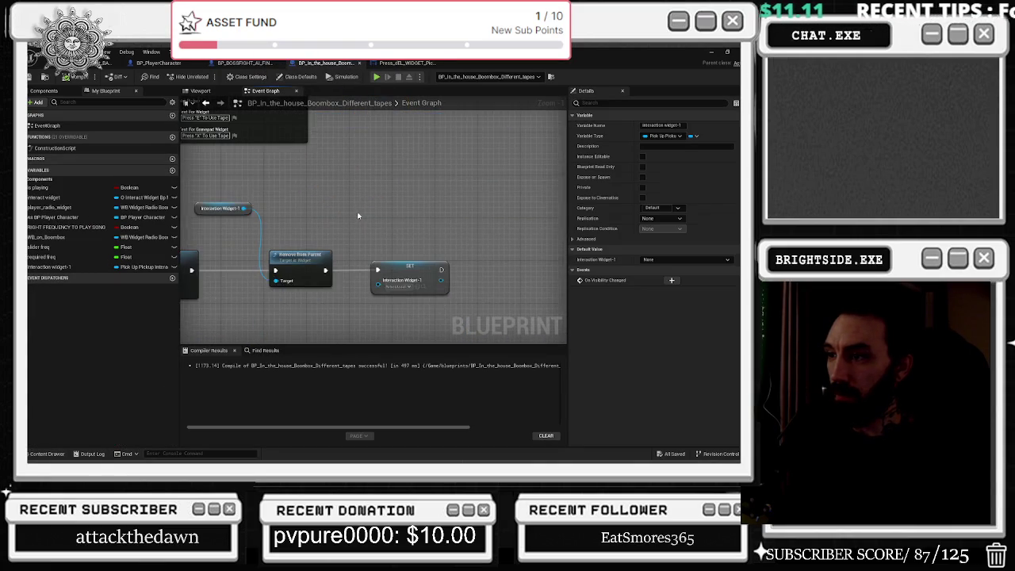
mouse_move(226, 189)
mouse_down()
mouse_move(348, 271)
mouse_move(329, 204)
mouse_move(331, 220)
mouse_move(280, 200)
mouse_up()
scroll(348, 272, down, 6)
scroll(339, 245, up, 3)
drag(380, 186, 186, 189)
key(ctrl+v)
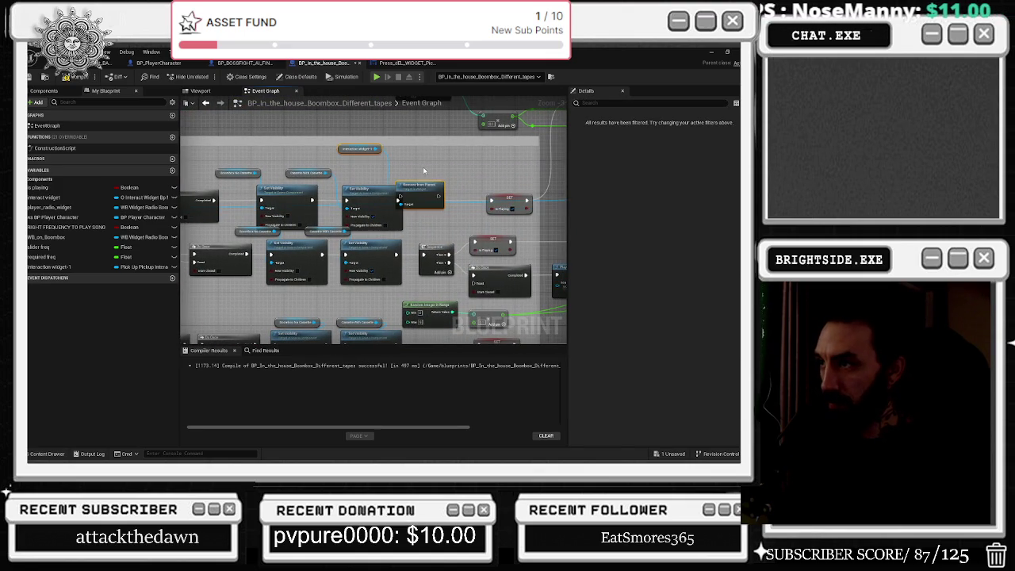
mouse_move(397, 200)
mouse_down()
mouse_move(475, 202)
mouse_move(401, 203)
mouse_up()
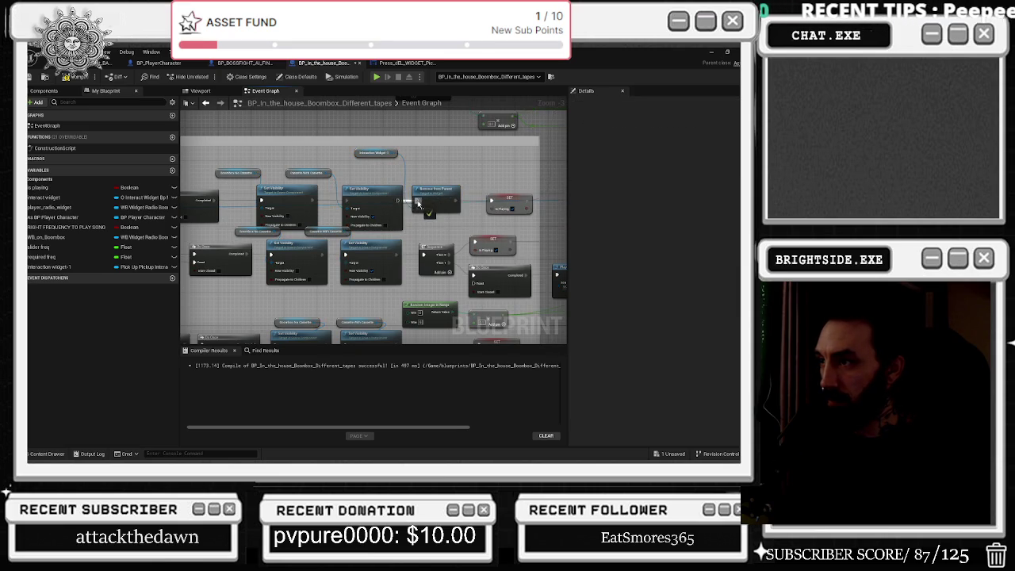
Paste a second copy of the widget removal nodes into the next tape branch's chain
scroll(406, 207, up, 1)
key(ctrl+v)
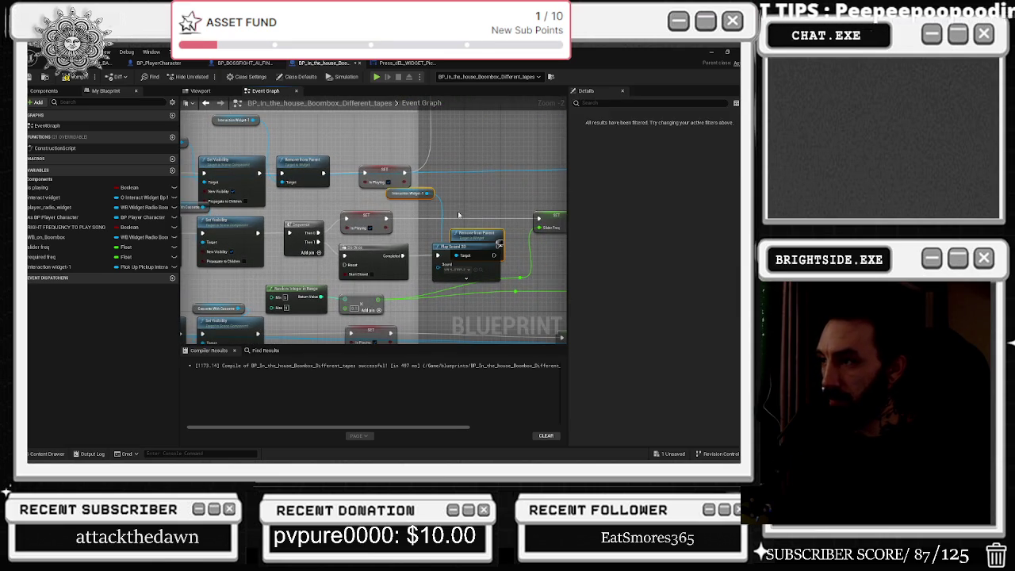
click(481, 211)
mouse_move(476, 233)
mouse_down()
mouse_move(458, 210)
mouse_move(484, 218)
mouse_up()
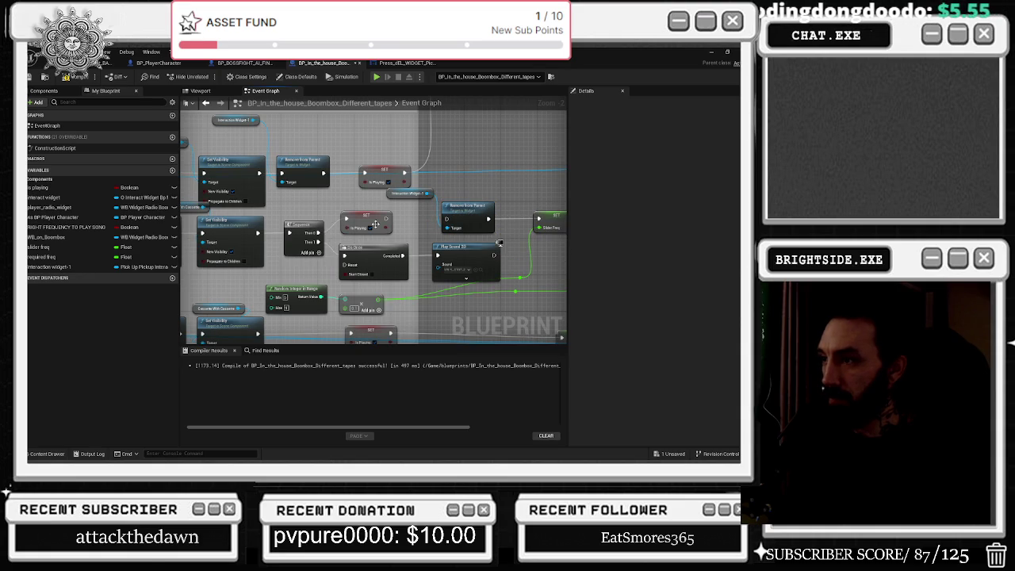
drag(390, 195, 365, 194)
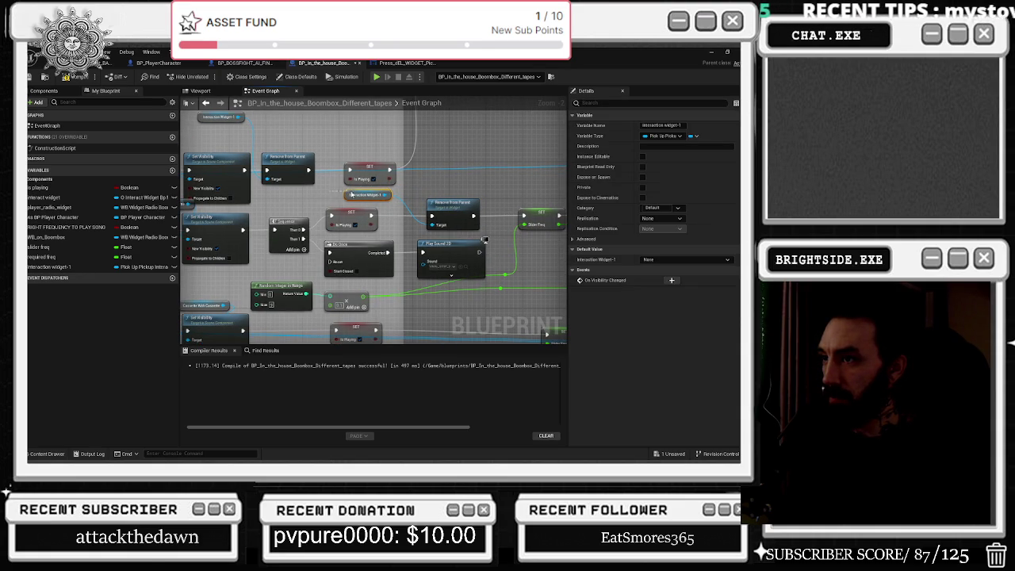
click(431, 203)
mouse_move(430, 203)
mouse_down()
mouse_move(403, 140)
mouse_move(372, 110)
mouse_up()
Paste a third copy into the lower tape branch and wire it after SET Is Playing
key(ctrl+v)
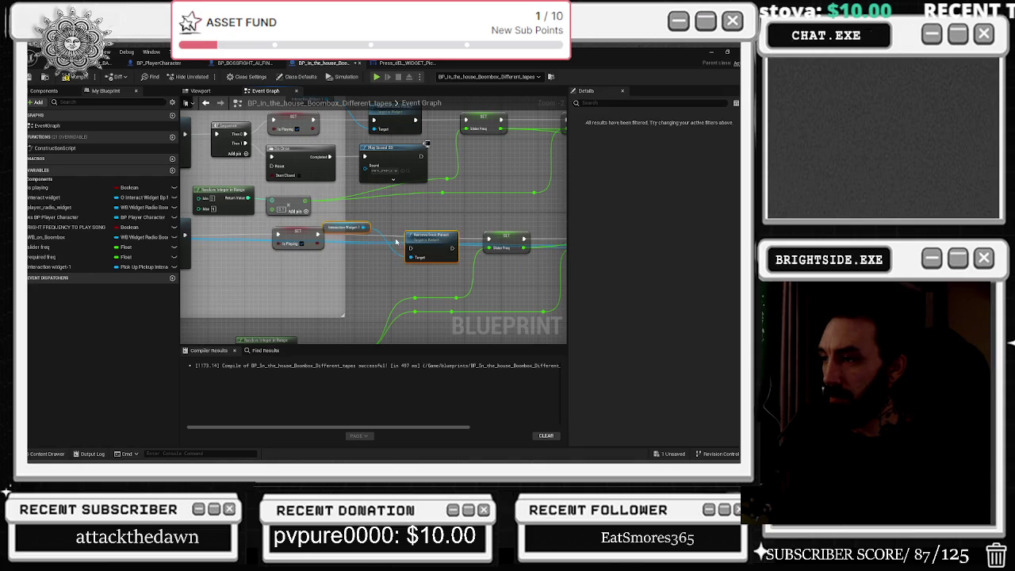
drag(426, 234, 415, 228)
mouse_move(331, 219)
mouse_down()
mouse_move(353, 257)
mouse_move(292, 267)
mouse_move(301, 275)
mouse_up()
drag(426, 232, 422, 227)
mouse_move(307, 234)
mouse_down()
mouse_move(300, 239)
mouse_move(400, 239)
mouse_up()
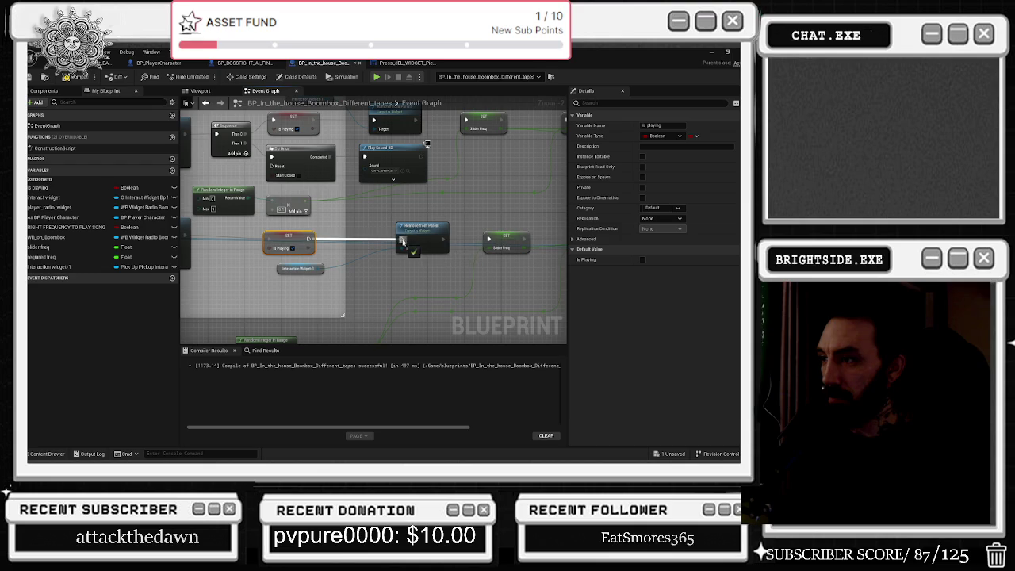
drag(282, 239, 286, 237)
drag(433, 233, 416, 228)
drag(289, 271, 290, 280)
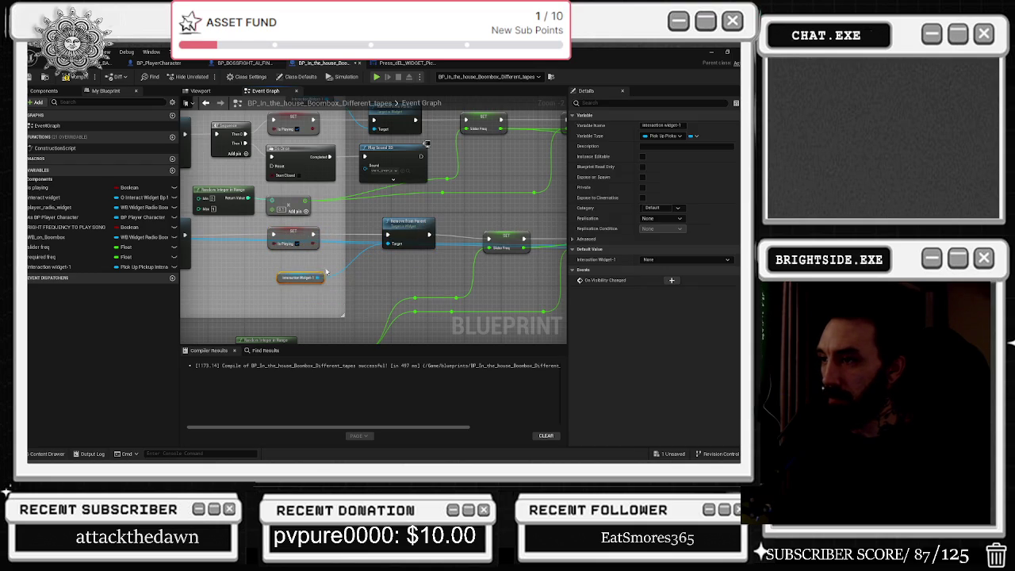
scroll(336, 271, down, 4)
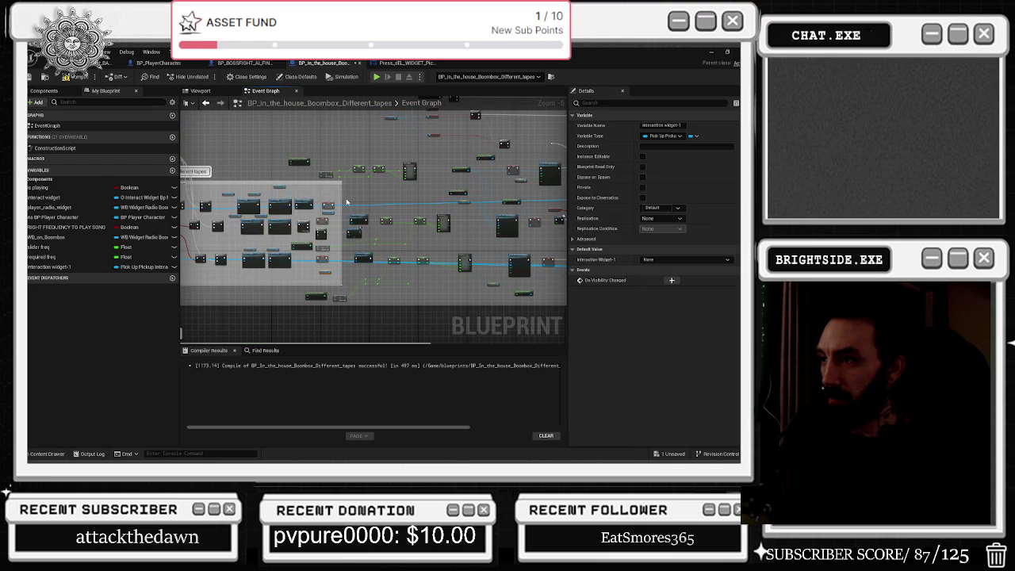
Tidy the green wire near Play Sound 2D by adding and lowering reroute points
scroll(347, 203, up, 5)
click(380, 262)
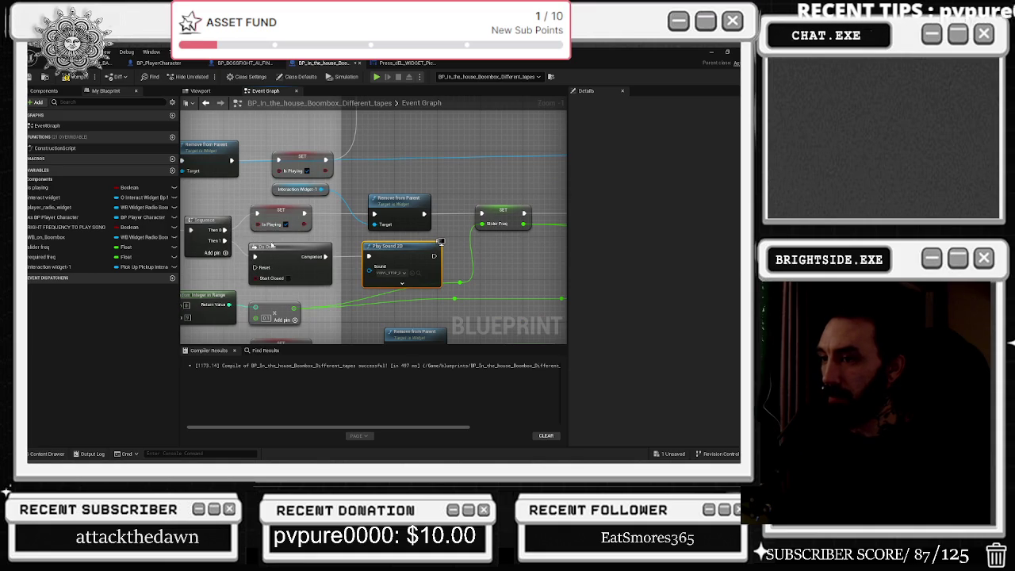
drag(364, 244, 290, 206)
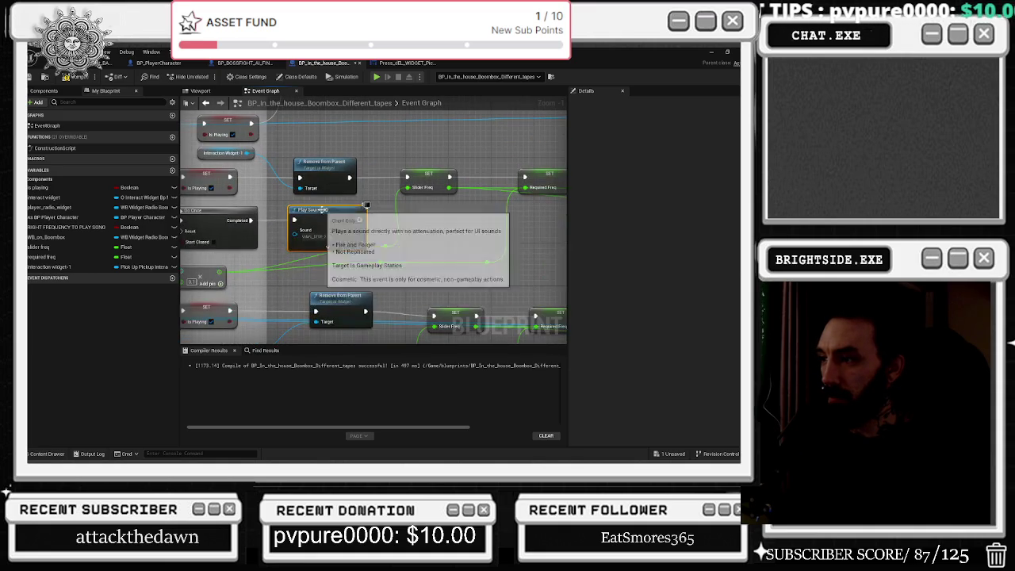
click(389, 249)
drag(380, 247, 381, 276)
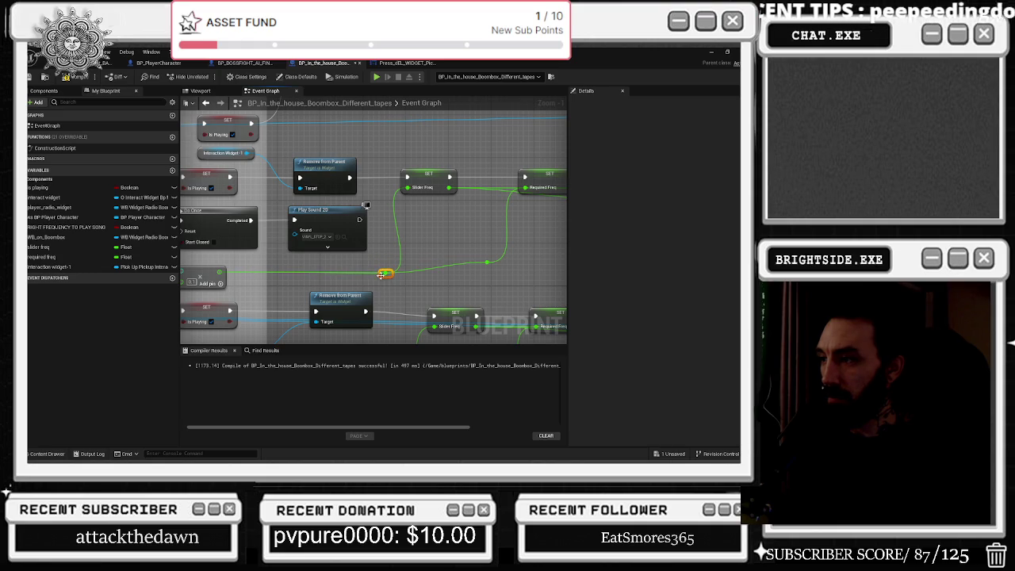
drag(484, 264, 485, 275)
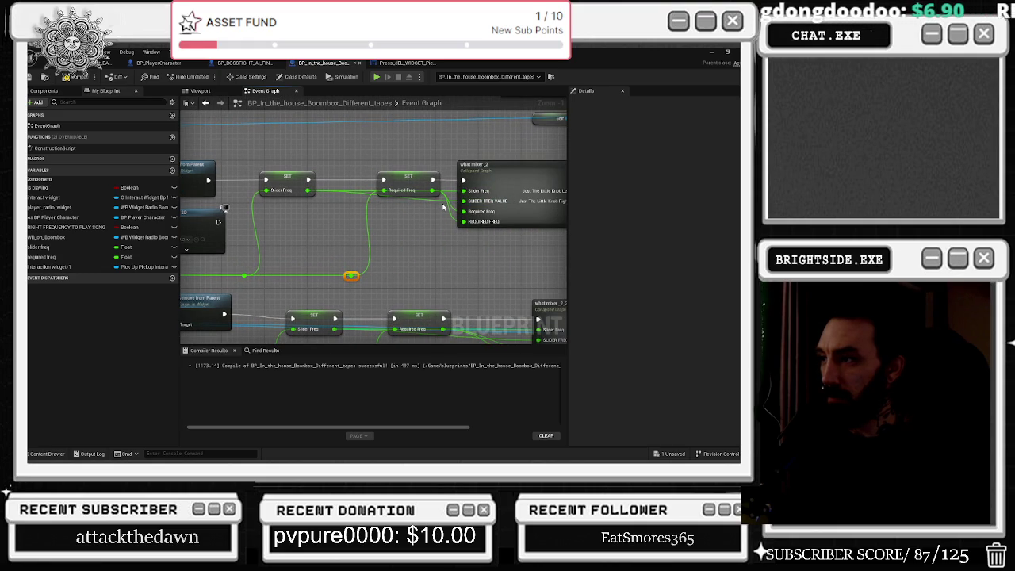
double_click(445, 192)
Shift both SET nodes right near Set View Target with Blend and review the Branch area
drag(379, 242, 190, 235)
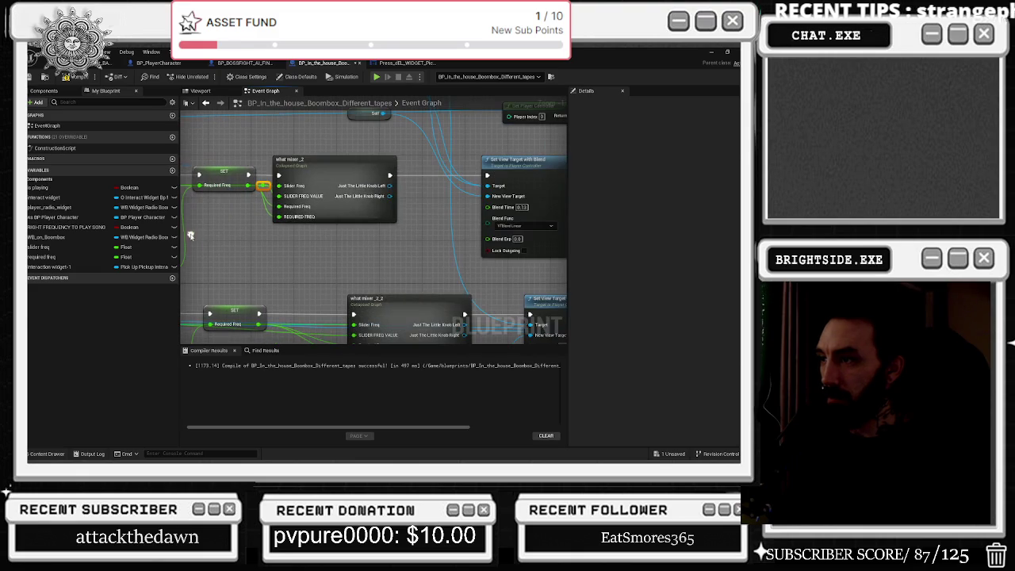
click(343, 170)
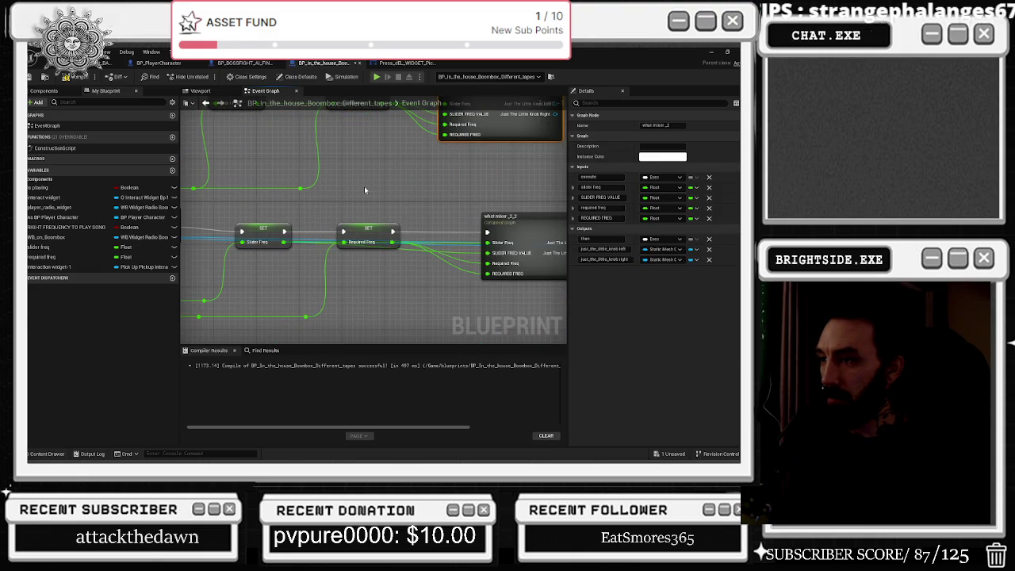
click(257, 226)
ctrl+click(376, 230)
drag(376, 230, 397, 226)
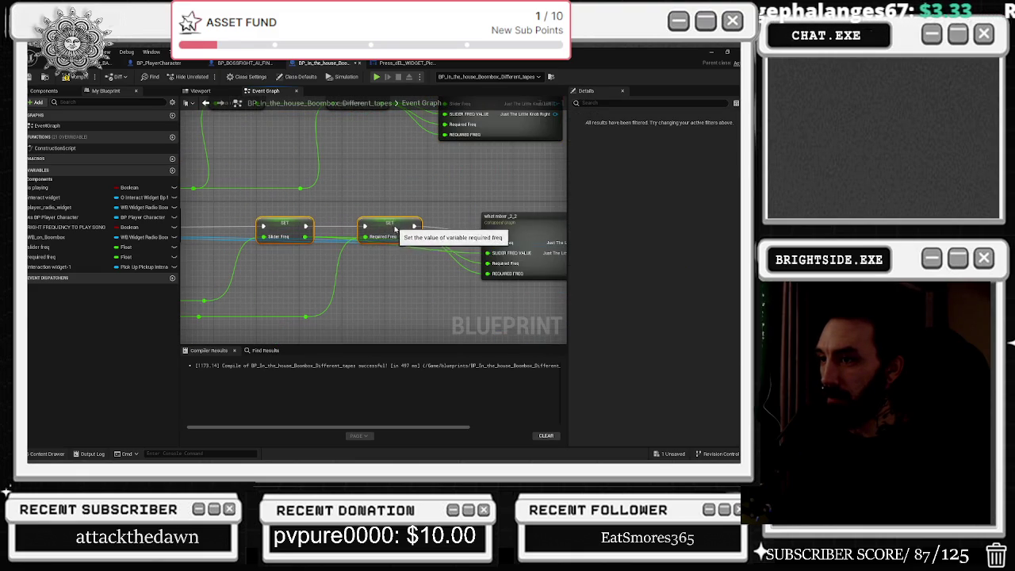
click(496, 215)
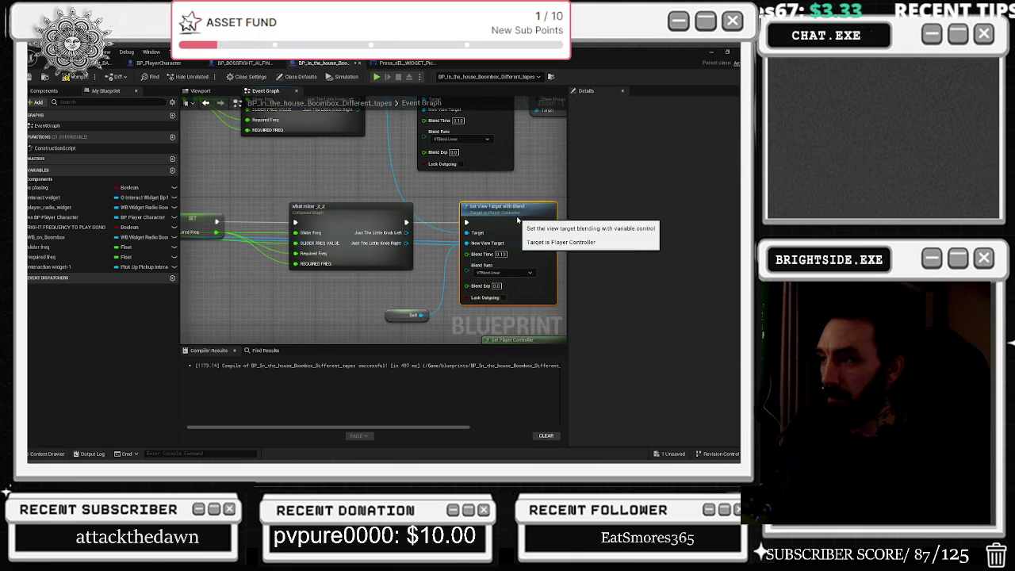
click(318, 191)
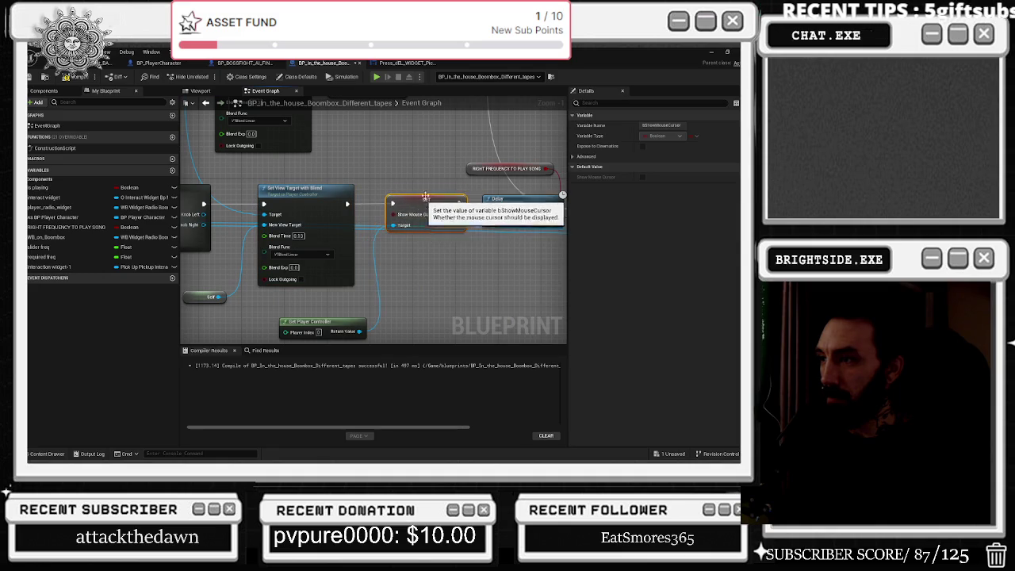
drag(426, 197, 250, 206)
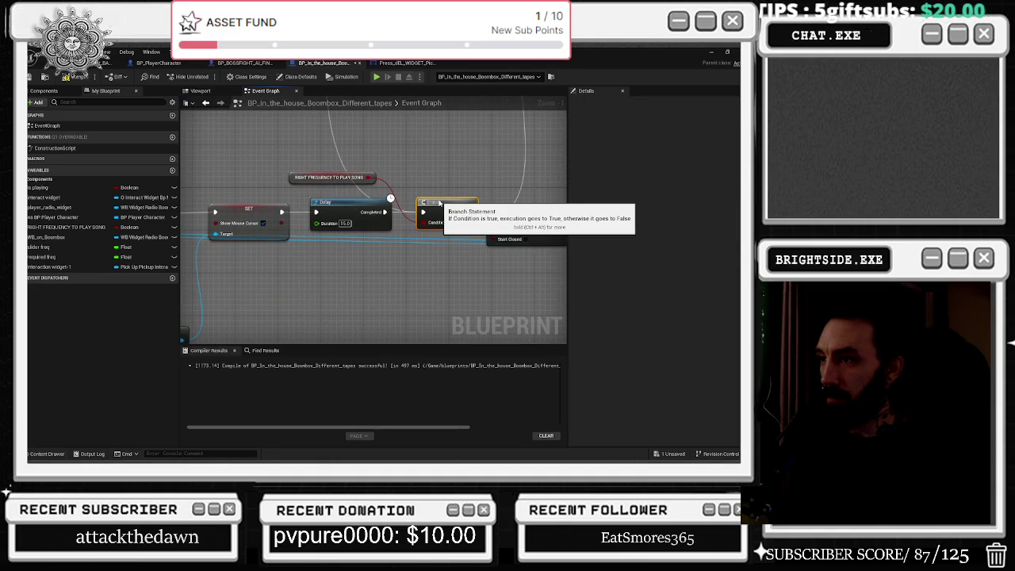
drag(440, 203, 294, 202)
scroll(301, 208, down, 5)
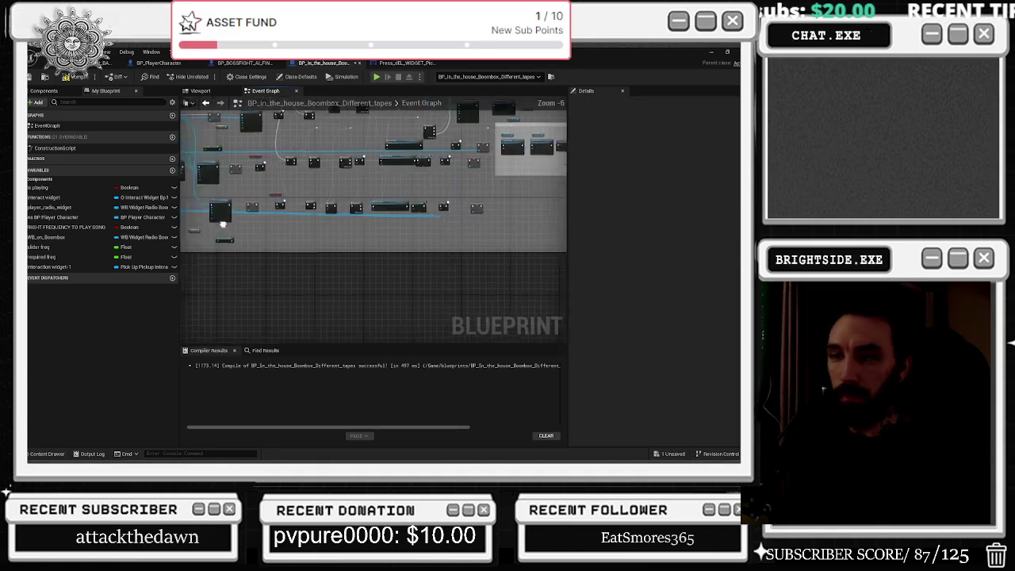
scroll(421, 268, up, 5)
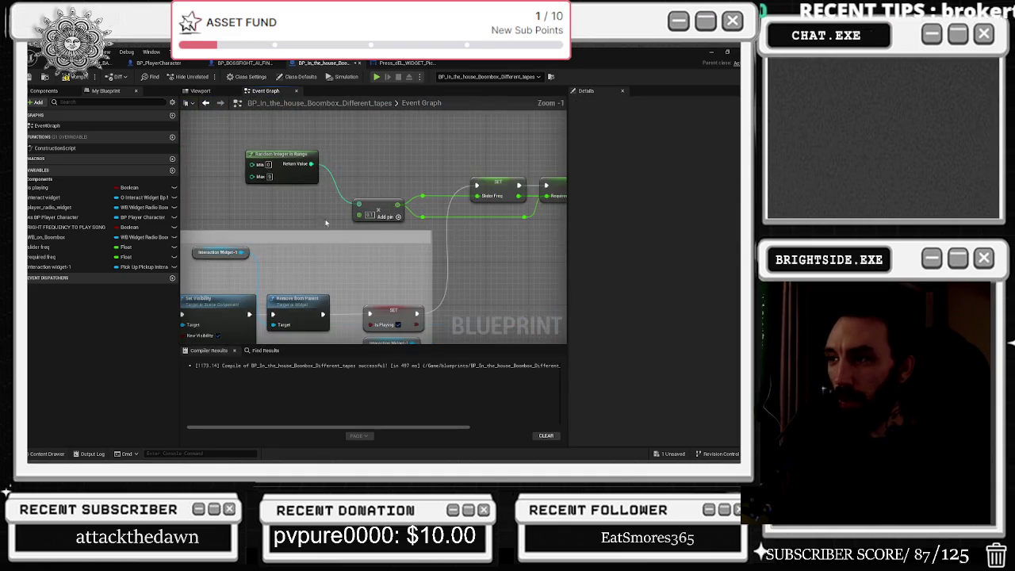
Nudge the Interaction Widget-1 node into place and open the collapsed whatmixer_2 graph
drag(343, 187, 256, 134)
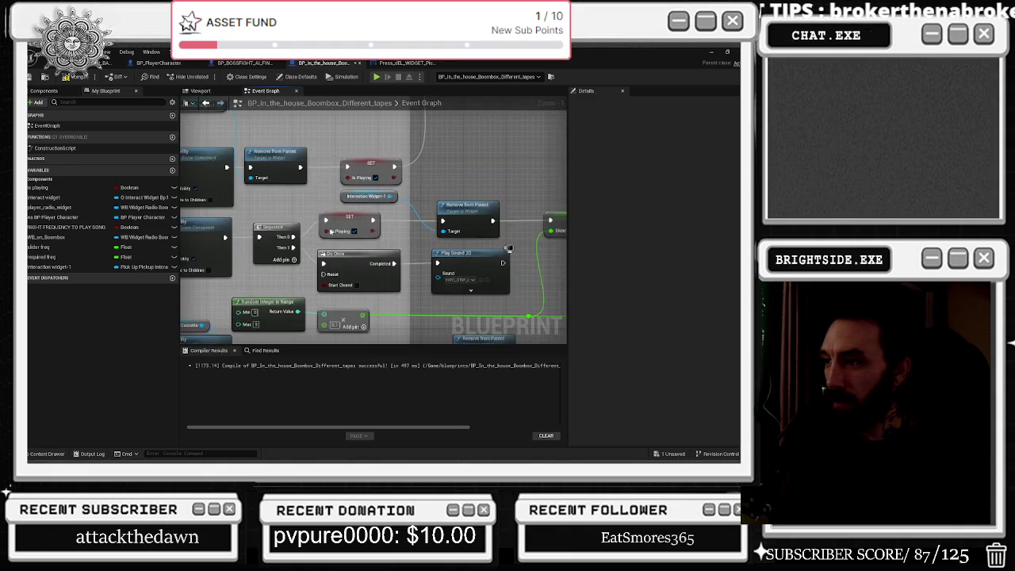
mouse_move(479, 223)
mouse_down()
mouse_move(498, 270)
mouse_move(560, 313)
mouse_up()
drag(247, 176, 269, 193)
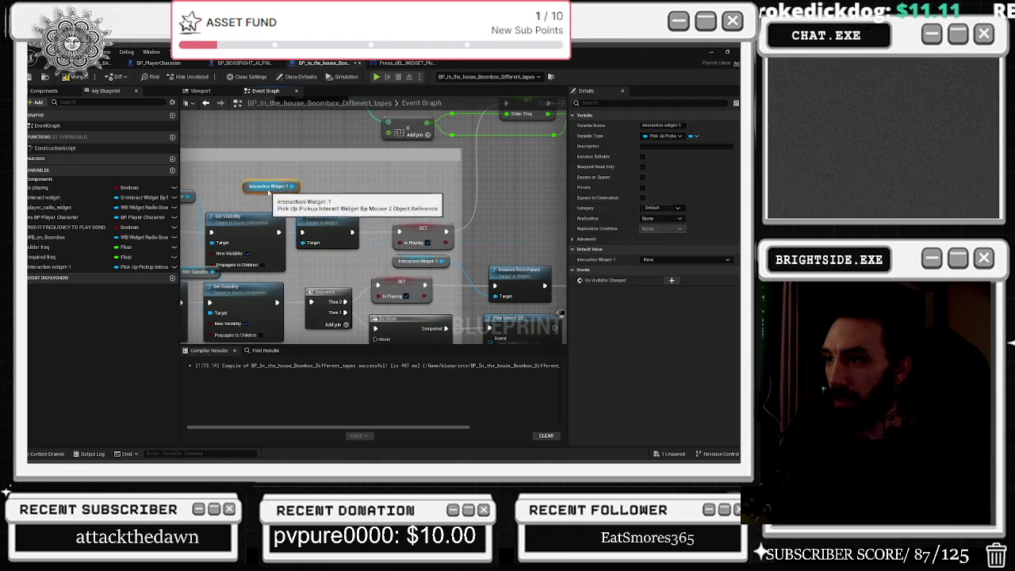
drag(429, 207, 254, 170)
mouse_move(405, 210)
mouse_down()
mouse_move(479, 134)
mouse_move(464, 177)
mouse_up()
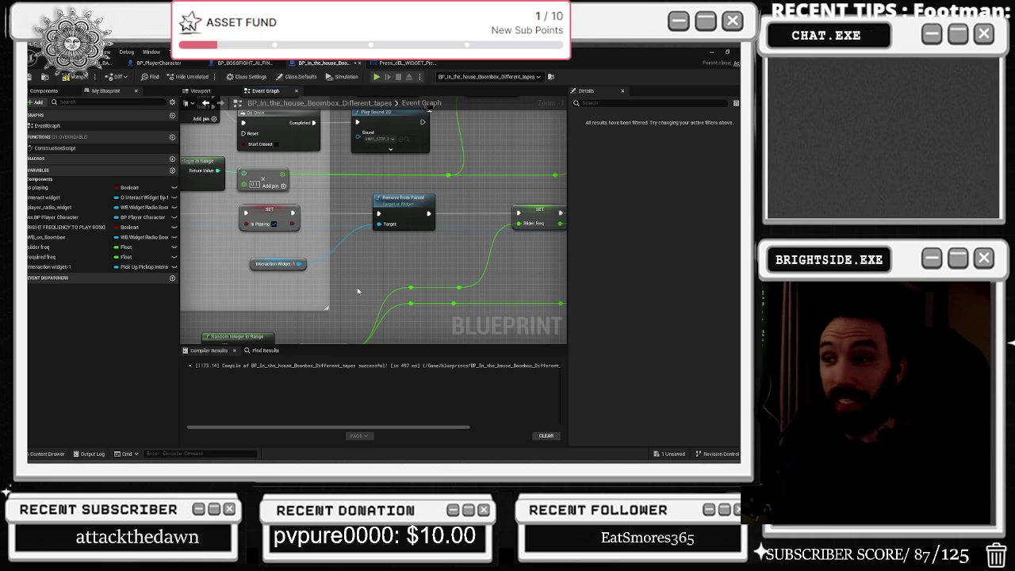
scroll(358, 291, down, 5)
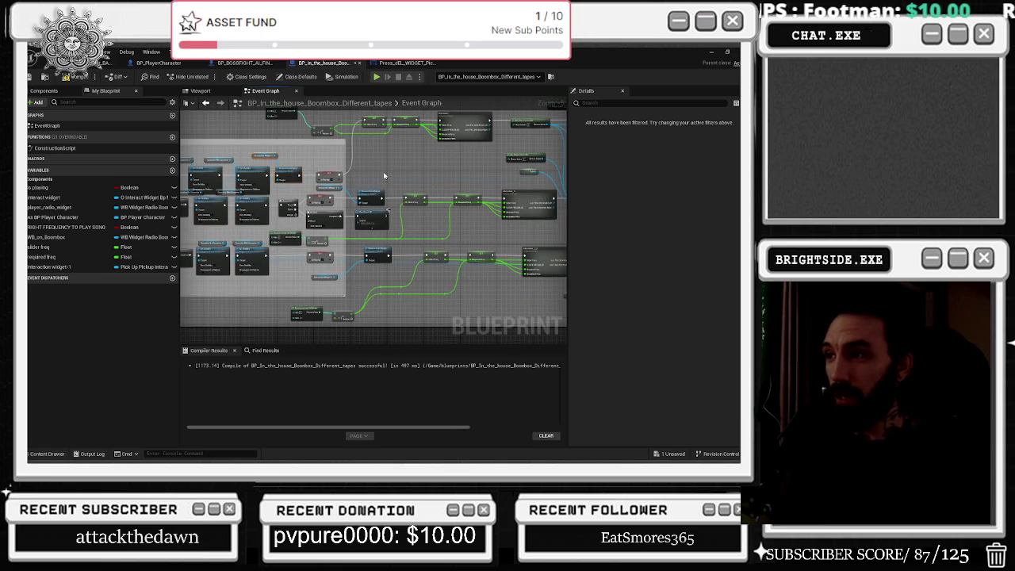
scroll(382, 193, up, 3)
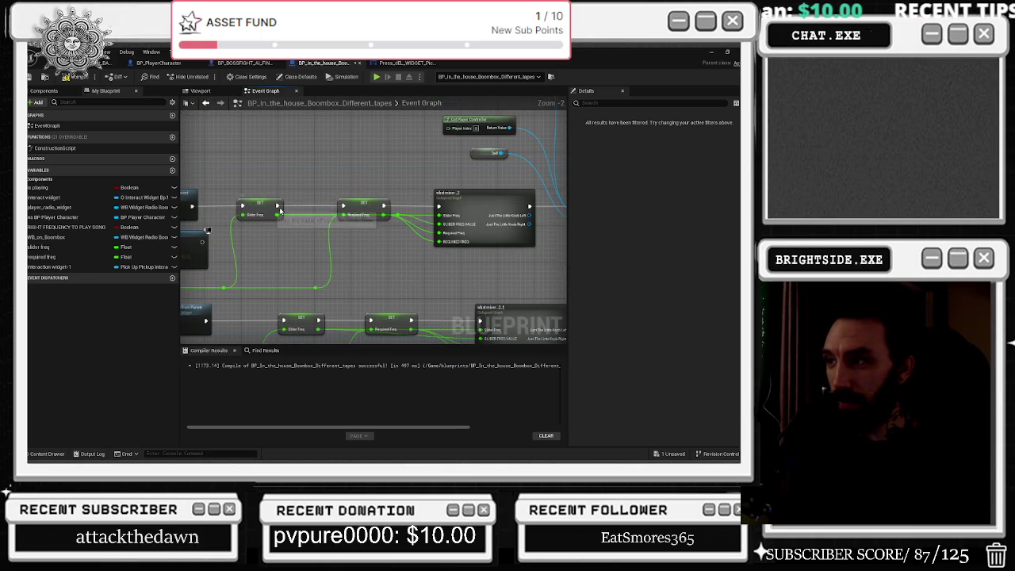
double_click(473, 204)
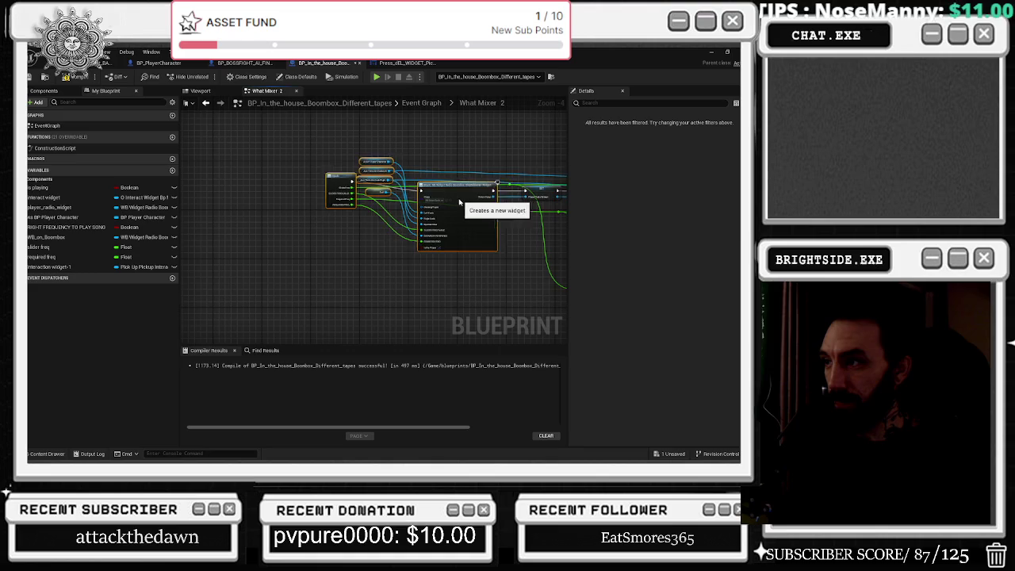
Move the variable nodes feeding Create Widget up-left and place Self below Inputs
key(ctrl+a)
scroll(426, 204, up, 2)
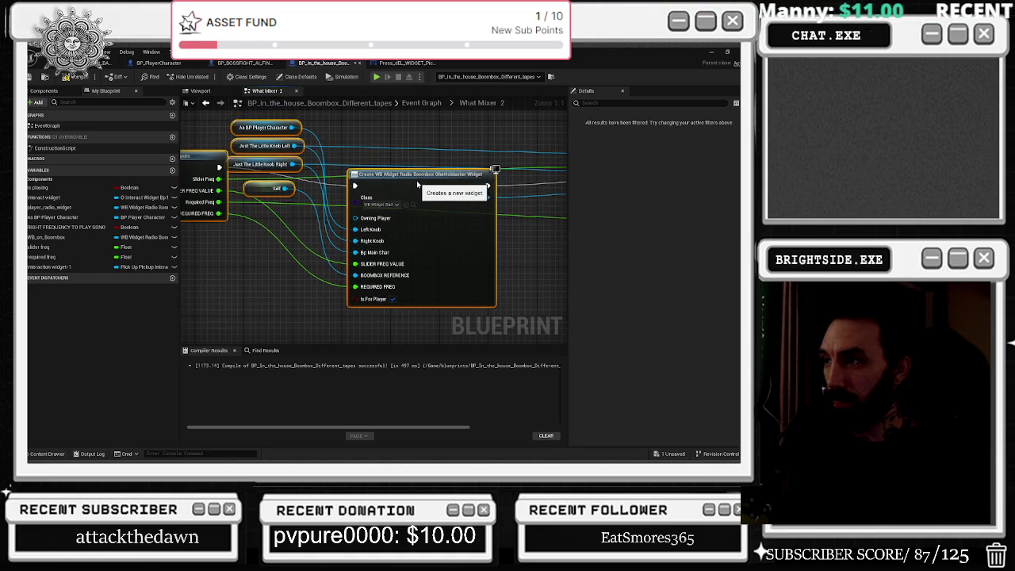
drag(317, 150, 546, 187)
drag(363, 140, 346, 270)
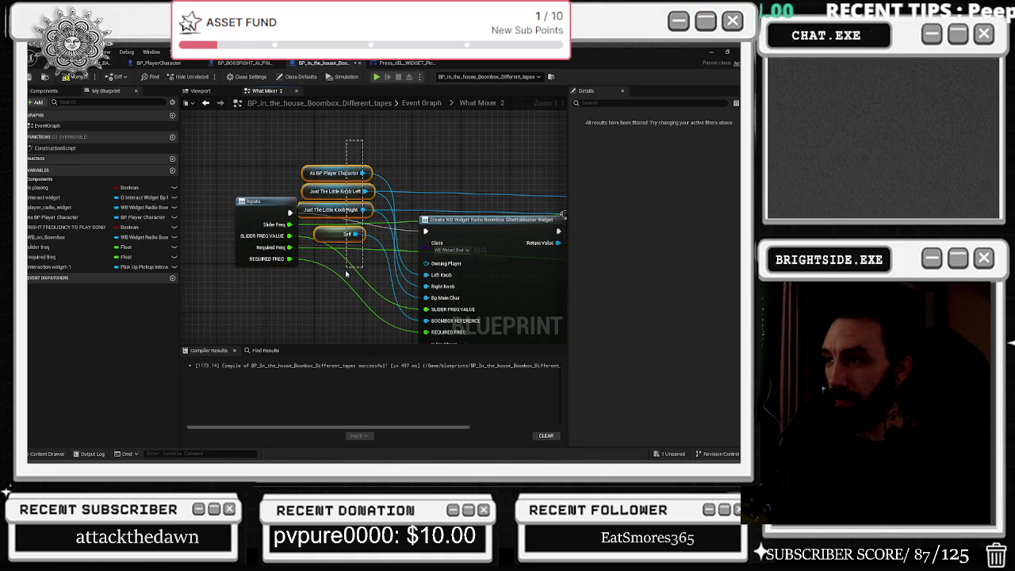
mouse_move(310, 208)
mouse_down()
mouse_move(310, 176)
mouse_move(198, 180)
mouse_up()
mouse_move(283, 232)
mouse_down()
mouse_move(214, 280)
mouse_move(199, 250)
mouse_move(438, 210)
mouse_move(379, 210)
mouse_up()
scroll(237, 238, down, 2)
Shift the SET, Add to Viewport, Add, Truncate, To Text and Set Text nodes left
drag(533, 198, 262, 187)
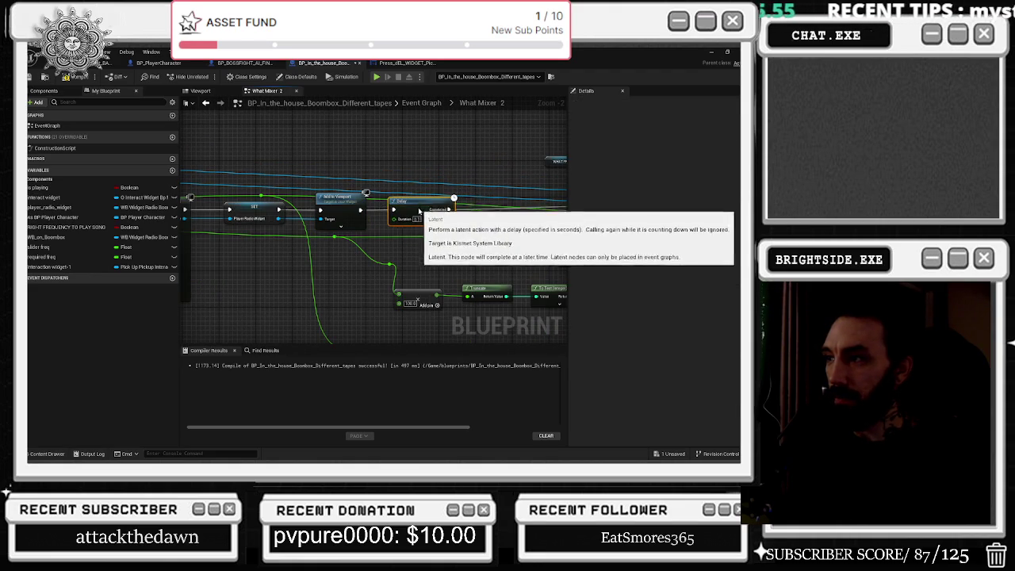
drag(293, 246, 498, 306)
drag(314, 283, 278, 283)
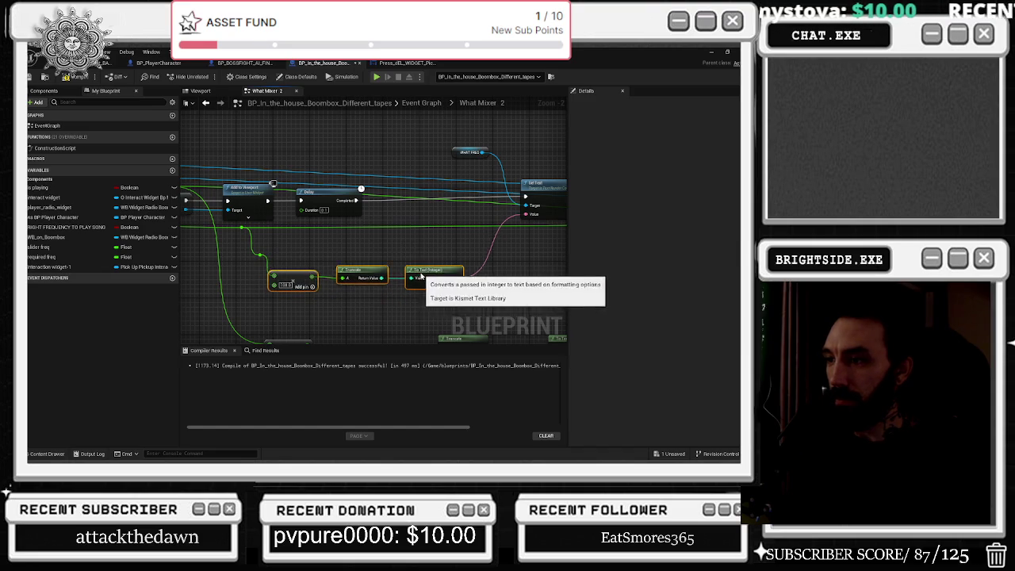
drag(454, 247, 334, 299)
mouse_move(341, 196)
mouse_down()
mouse_move(476, 254)
mouse_move(372, 233)
mouse_up()
Inspect the WHAT FREQ variable, right Set Text, WB On Boomboox and Outputs nodes
click(270, 200)
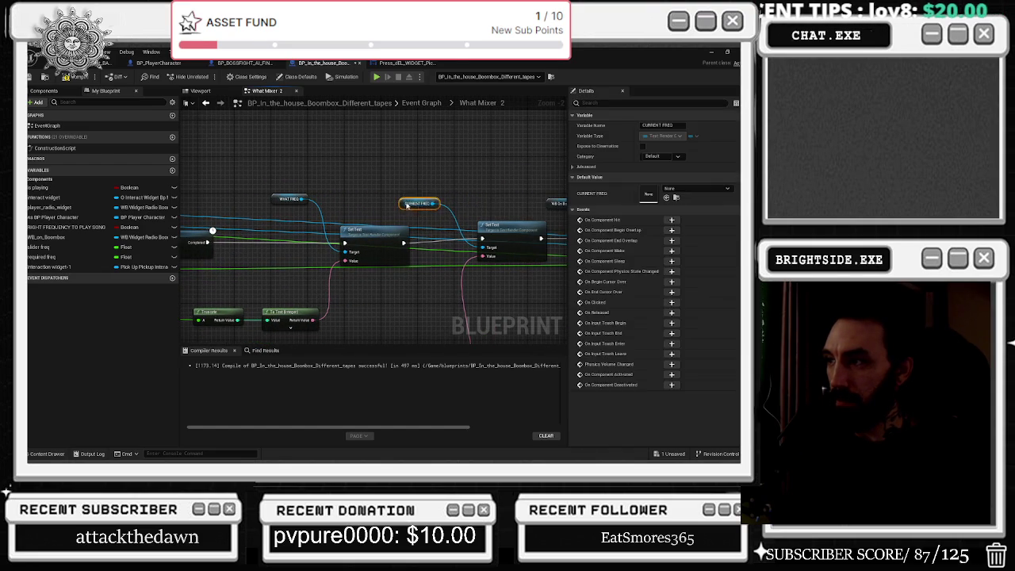
drag(267, 204, 121, 207)
click(356, 250)
drag(356, 251, 289, 251)
click(343, 208)
drag(423, 218, 284, 205)
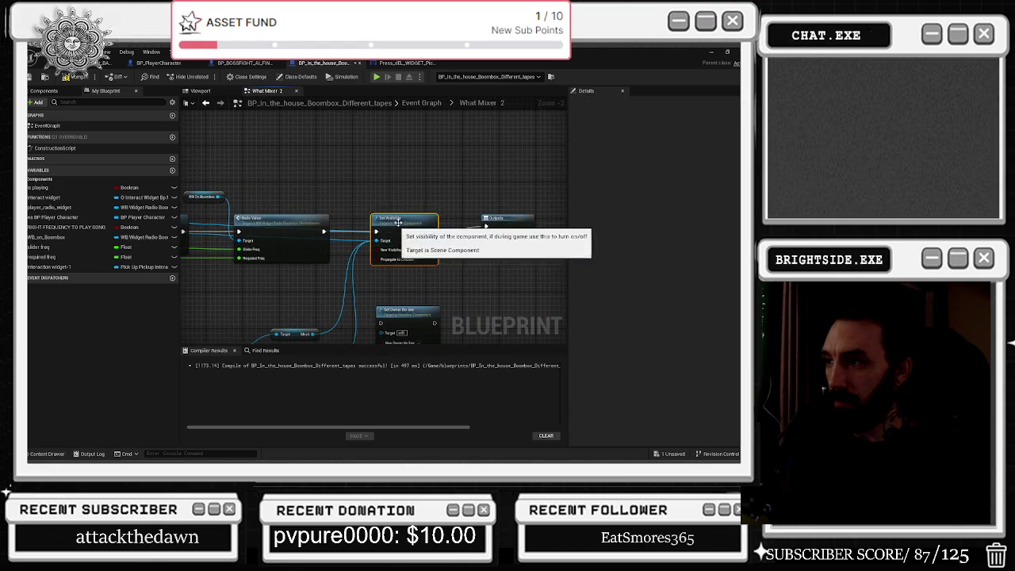
click(515, 230)
Select Set Owner No See with To Text (Integer) and review the Add to Viewport area
drag(431, 267, 465, 261)
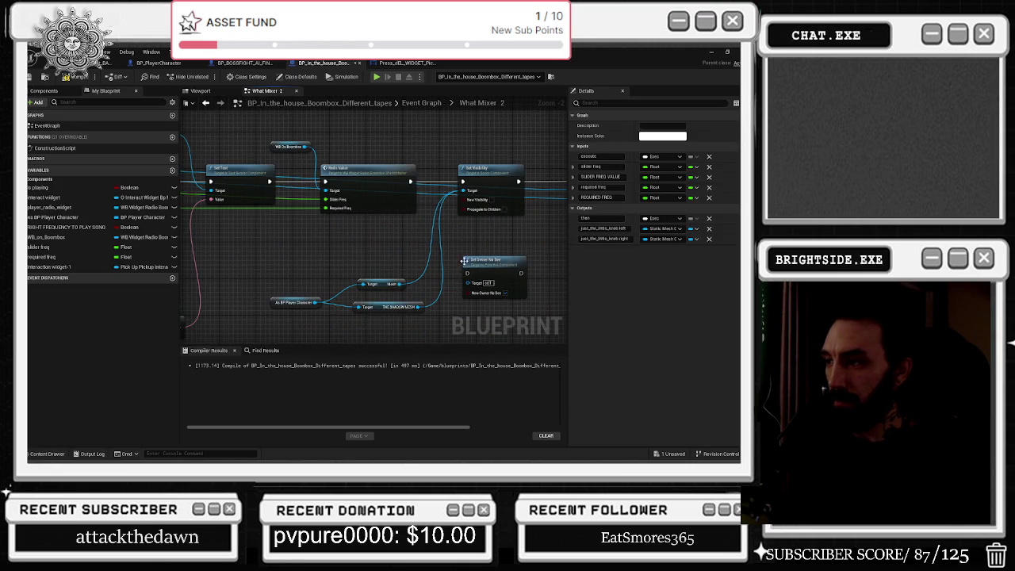
click(321, 271)
drag(496, 294, 419, 231)
click(419, 231)
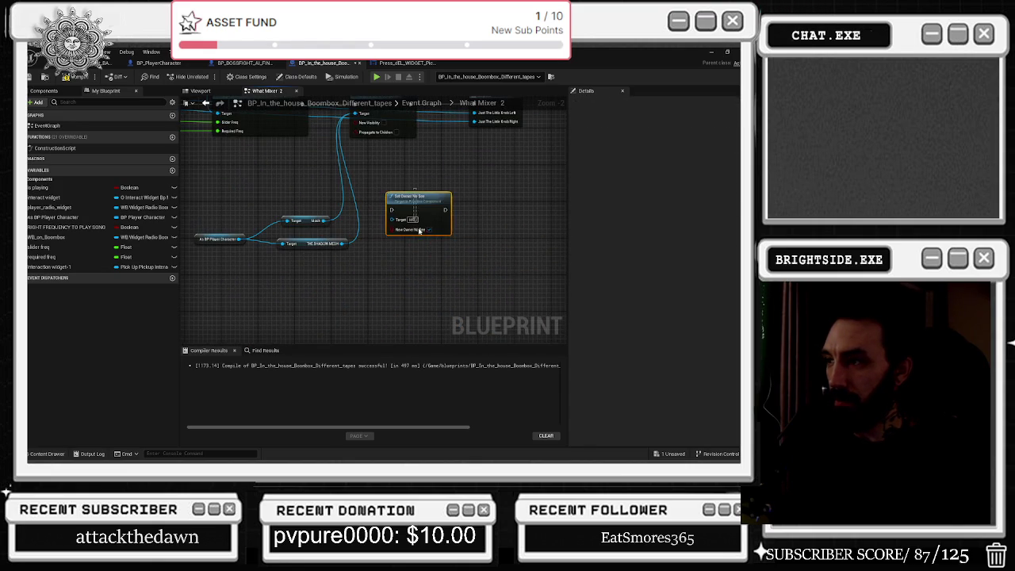
scroll(419, 238, down, 4)
scroll(284, 261, up, 5)
ctrl+click(420, 255)
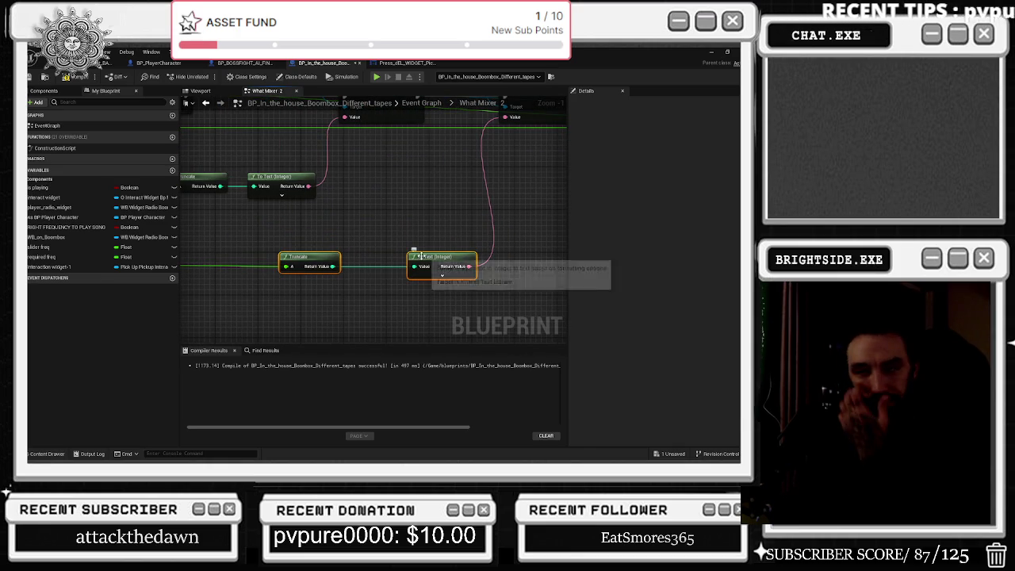
drag(236, 290, 395, 301)
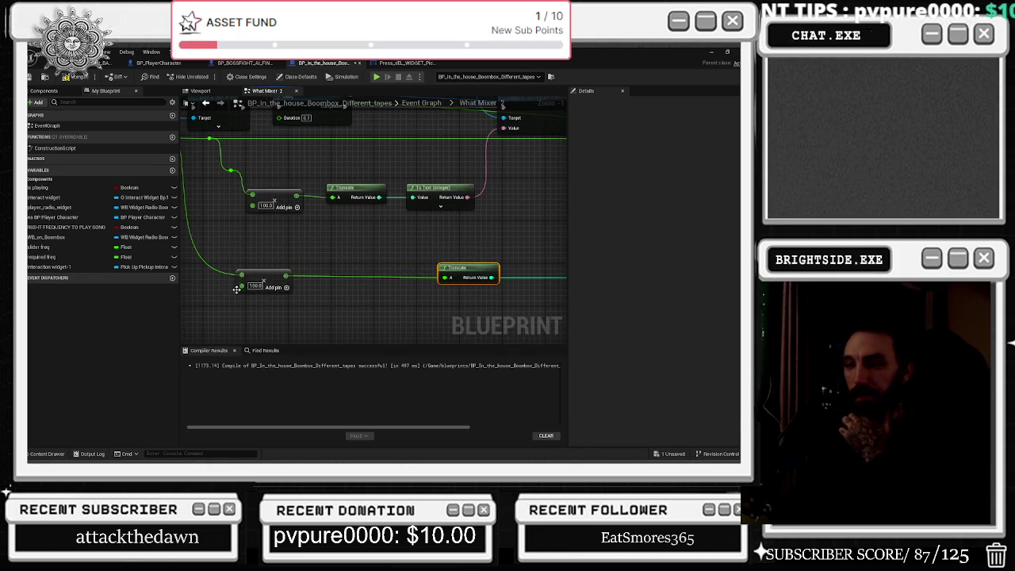
right_click(331, 283)
drag(331, 283, 445, 316)
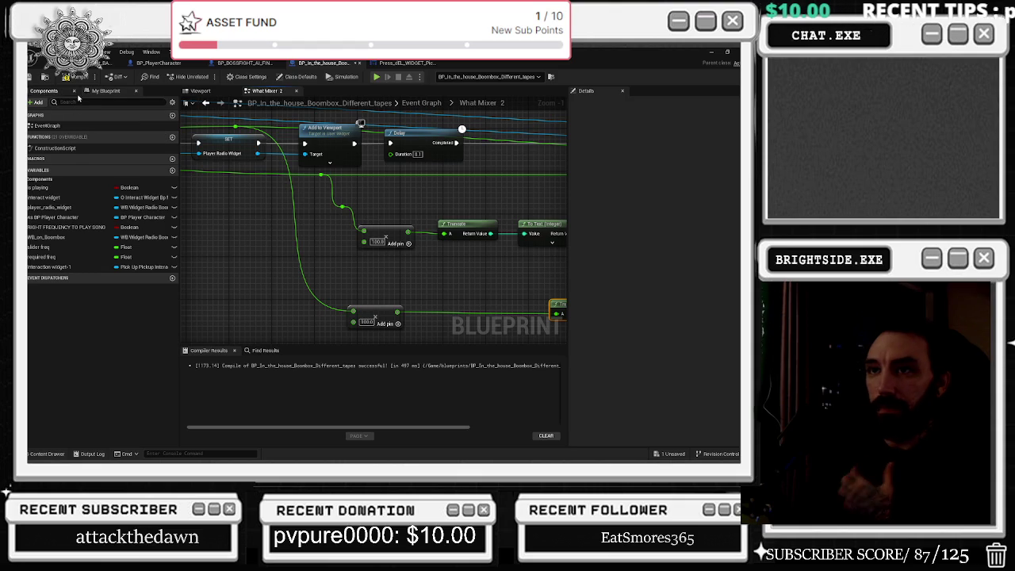
Save and compile the boombox blueprint, then show its 3D Viewport
click(32, 77)
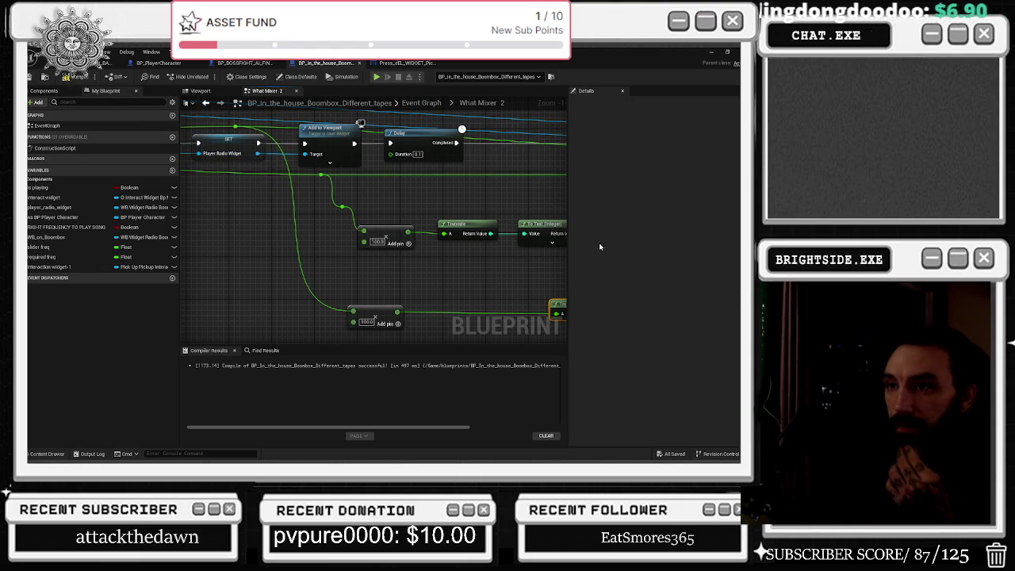
scroll(405, 190, down, 2)
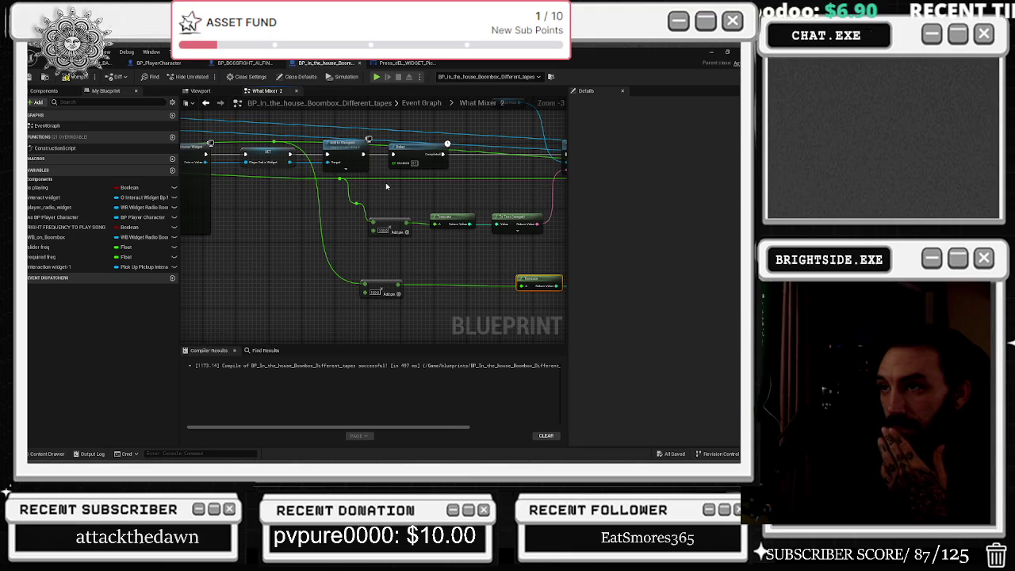
click(76, 77)
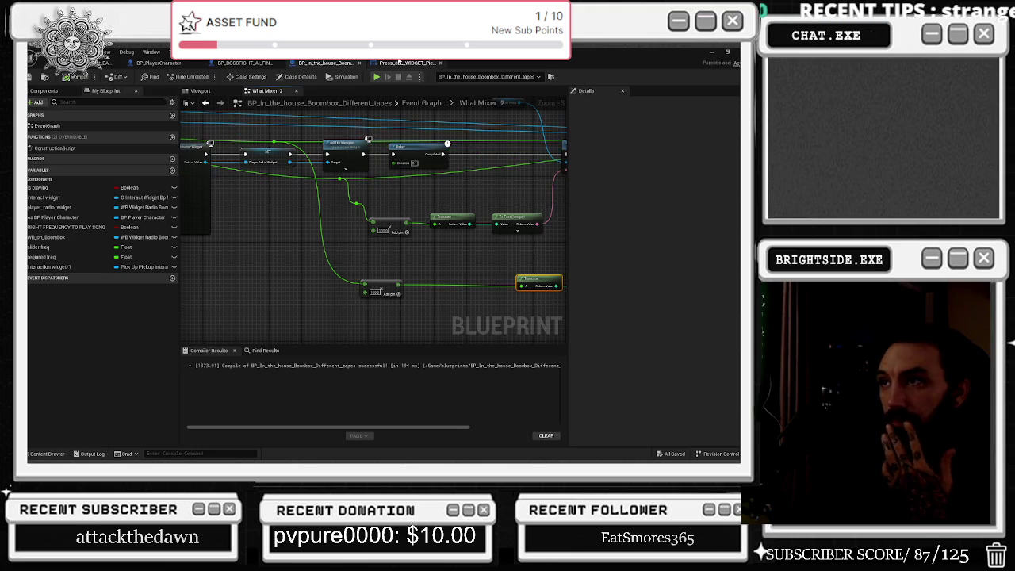
click(211, 92)
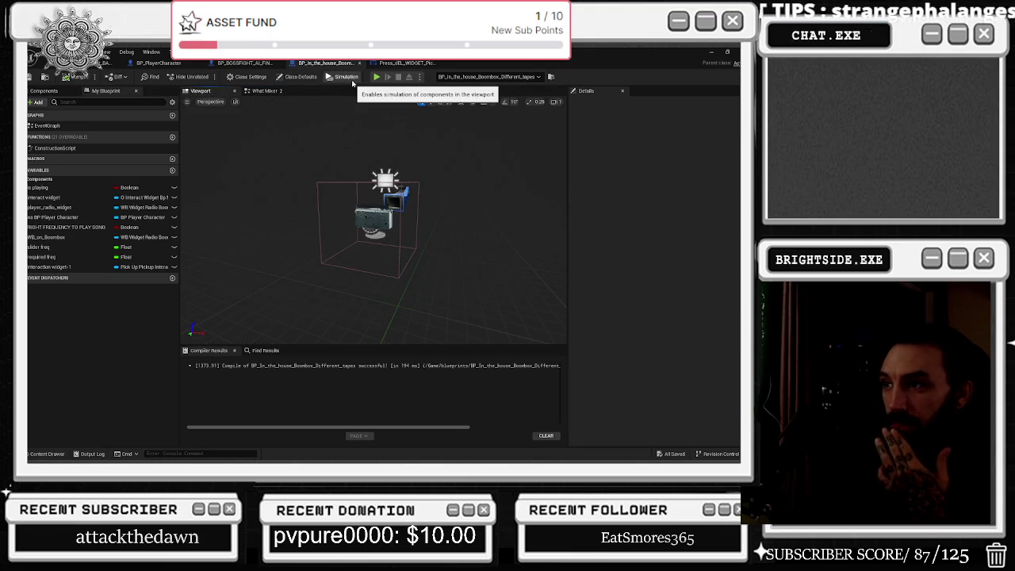
In the interact widget graph, reposition the Backspacetext and SetText nodes and shift the group down
click(405, 63)
drag(341, 166, 357, 151)
drag(440, 191, 457, 191)
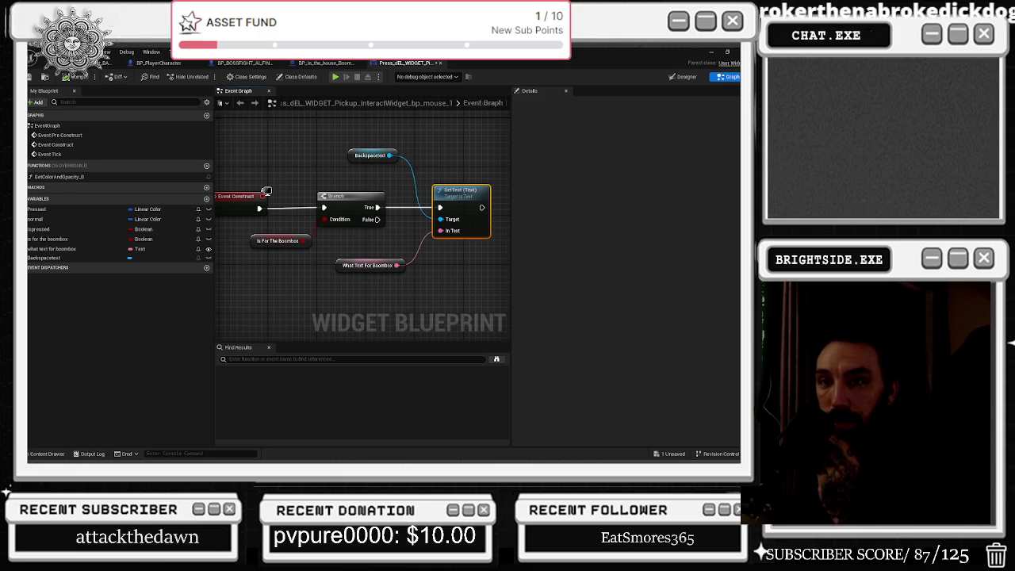
mouse_move(229, 139)
mouse_down()
mouse_move(460, 292)
mouse_move(436, 295)
mouse_up()
mouse_move(265, 157)
mouse_down()
mouse_move(306, 165)
mouse_move(250, 169)
mouse_move(260, 204)
mouse_up()
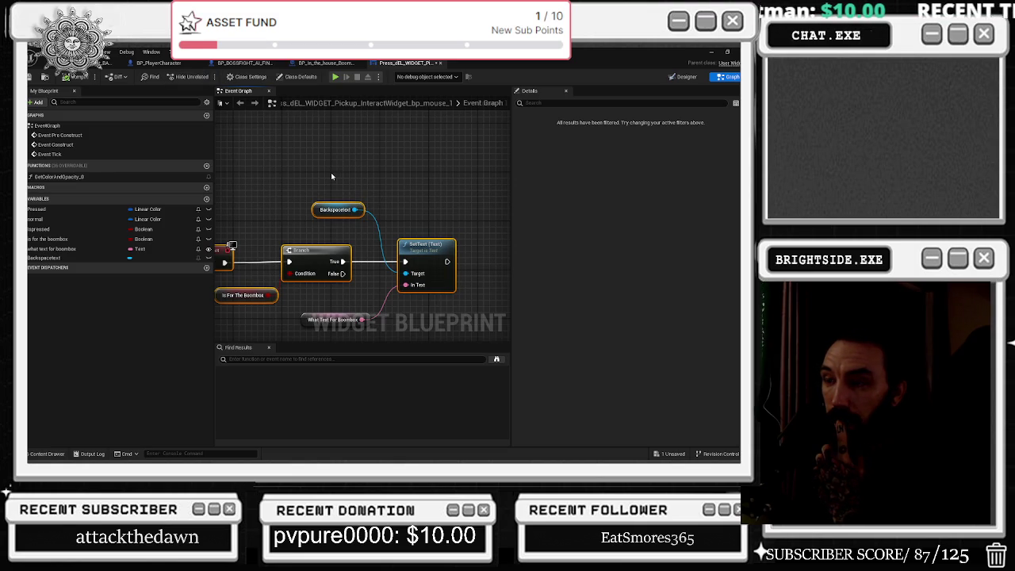
click(336, 61)
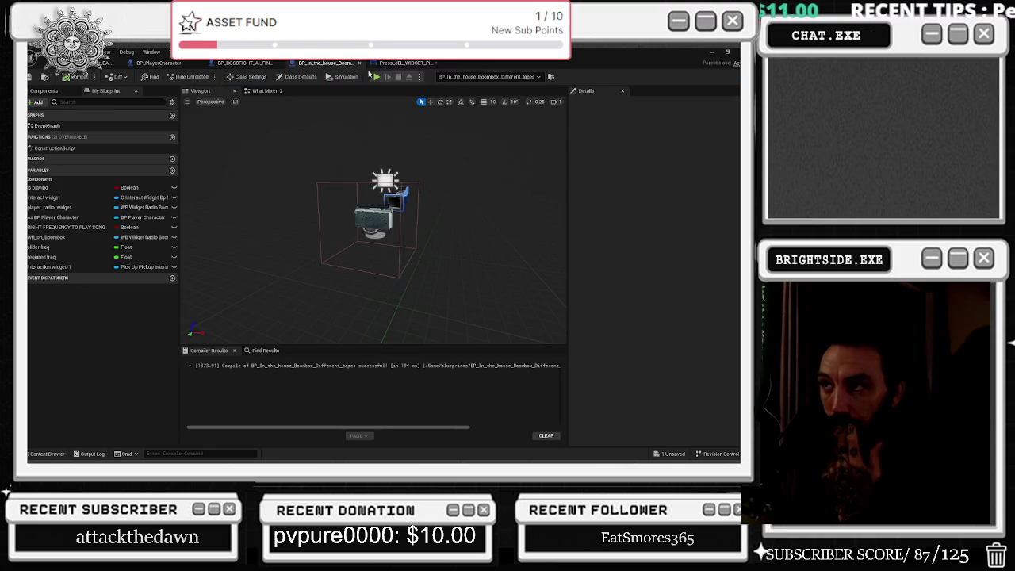
click(404, 62)
drag(264, 174, 409, 304)
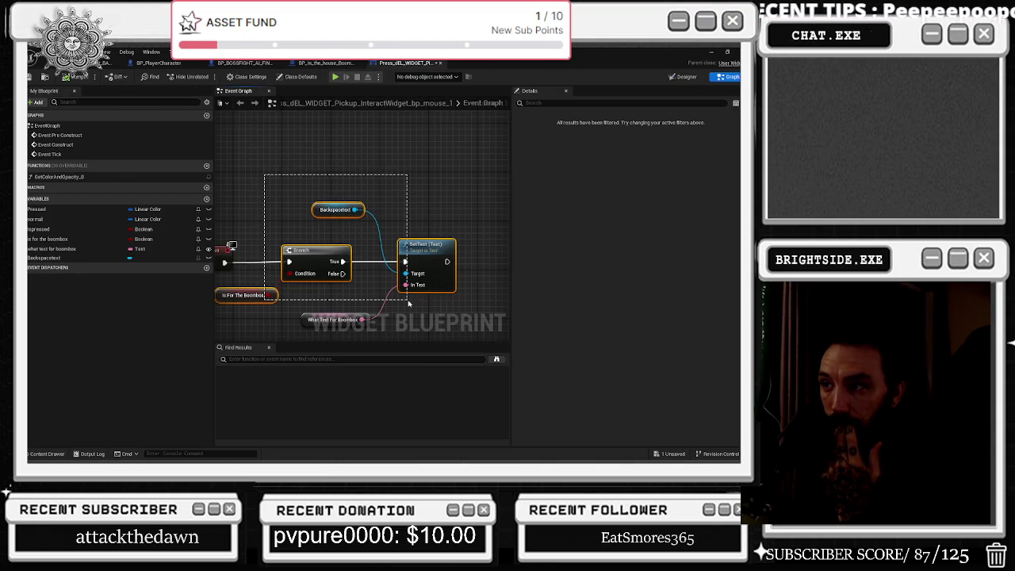
From the boombox's What Mixer 2 graph, browse to the radio boombox widget asset in PADLOCK
click(250, 62)
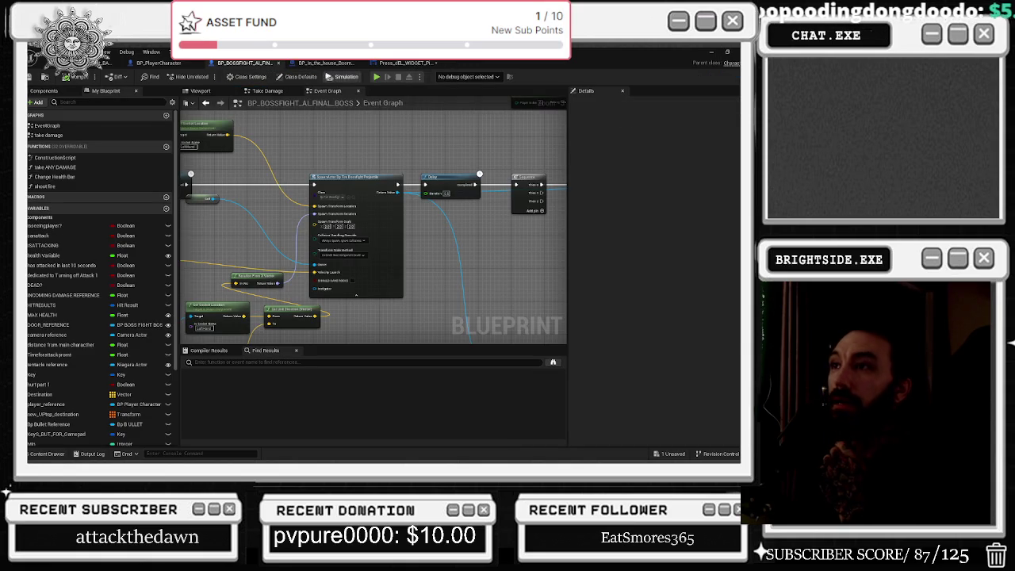
click(408, 63)
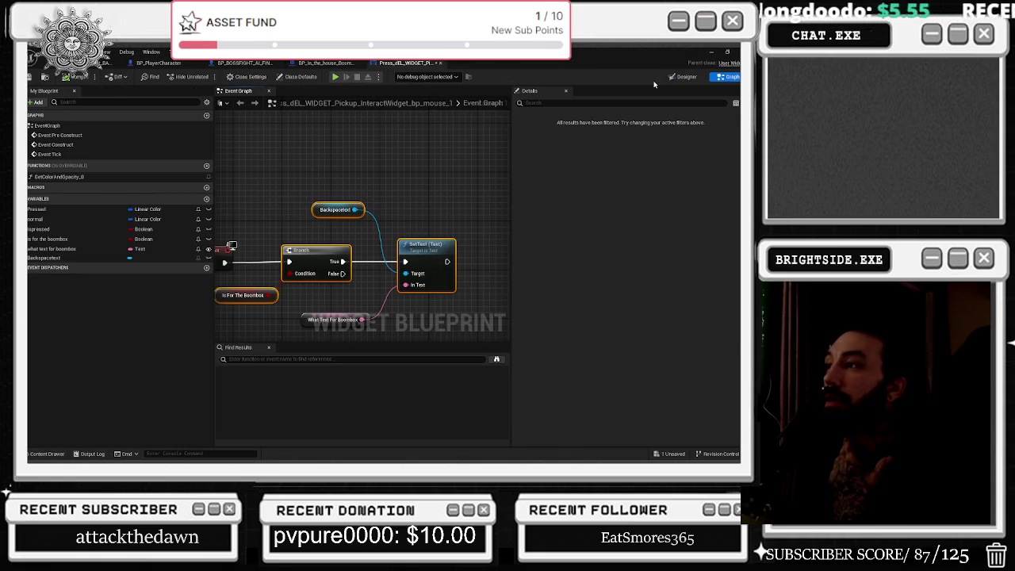
click(326, 63)
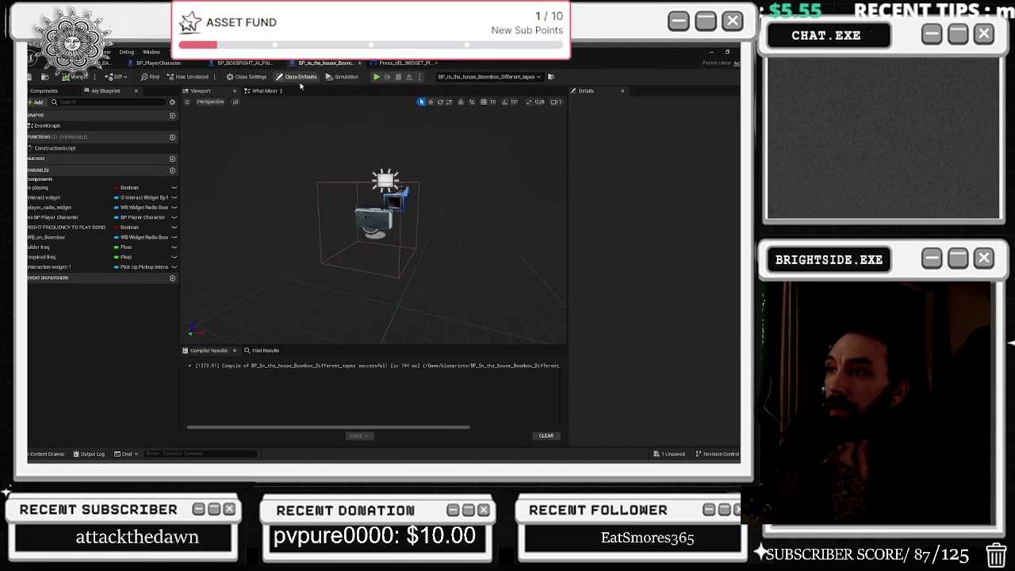
click(270, 91)
scroll(276, 230, up, 3)
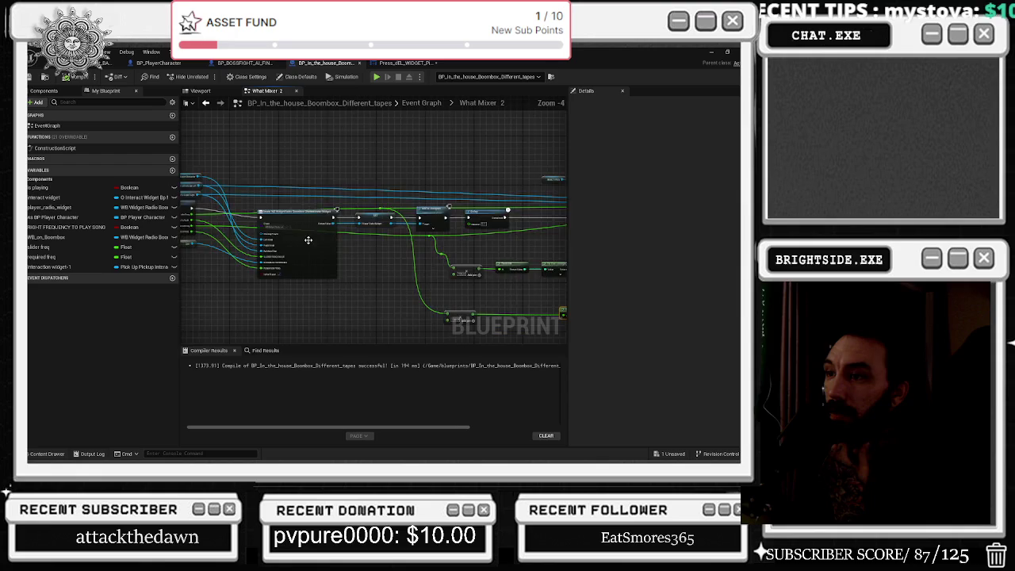
click(294, 218)
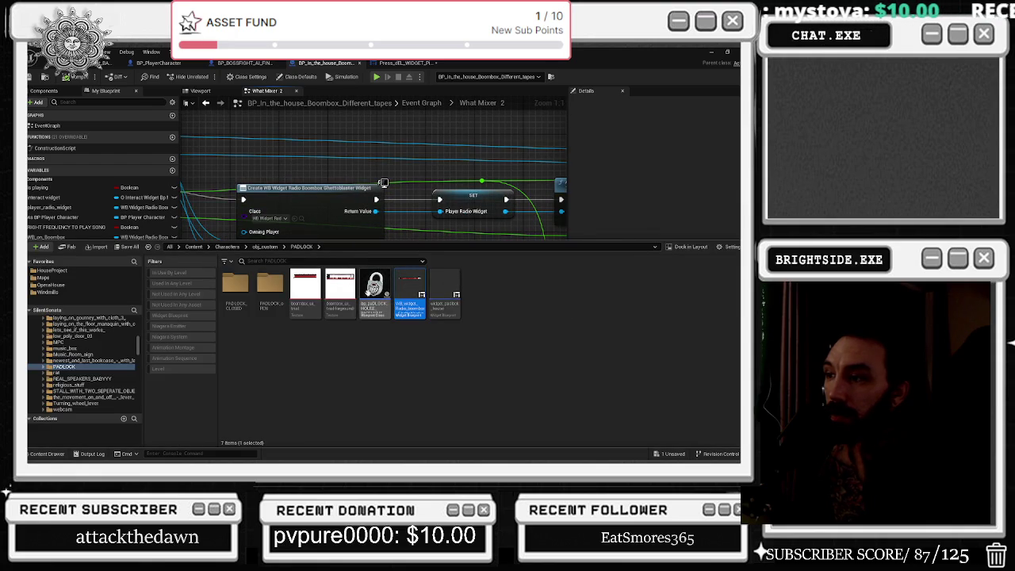
Open WB_widget_Radio_boombox, then show Press_dEL_WIDGET's Designer with its Backspace text label
double_click(408, 300)
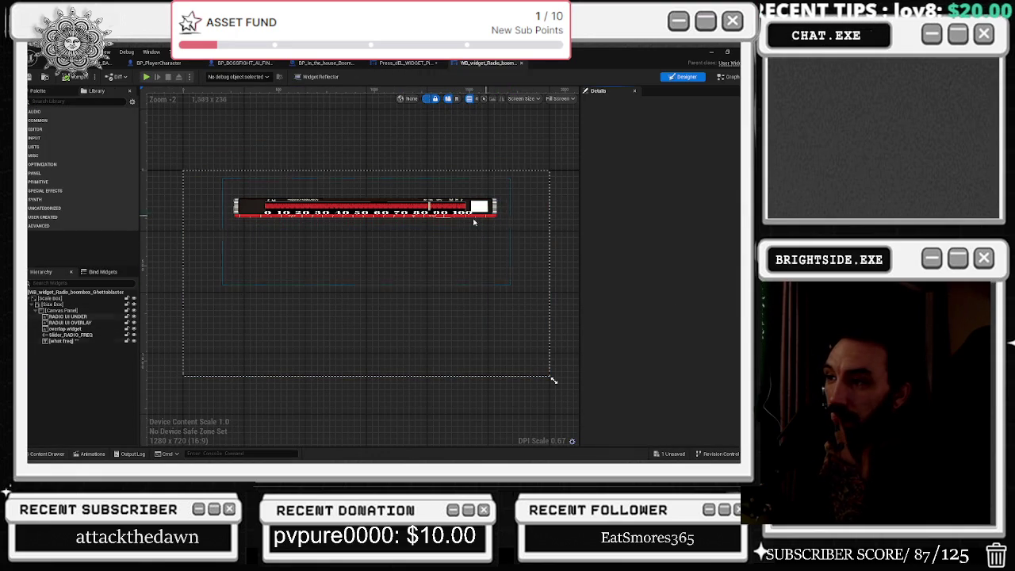
click(406, 65)
mouse_move(246, 290)
mouse_down()
mouse_move(315, 265)
mouse_move(281, 256)
mouse_move(281, 221)
mouse_up()
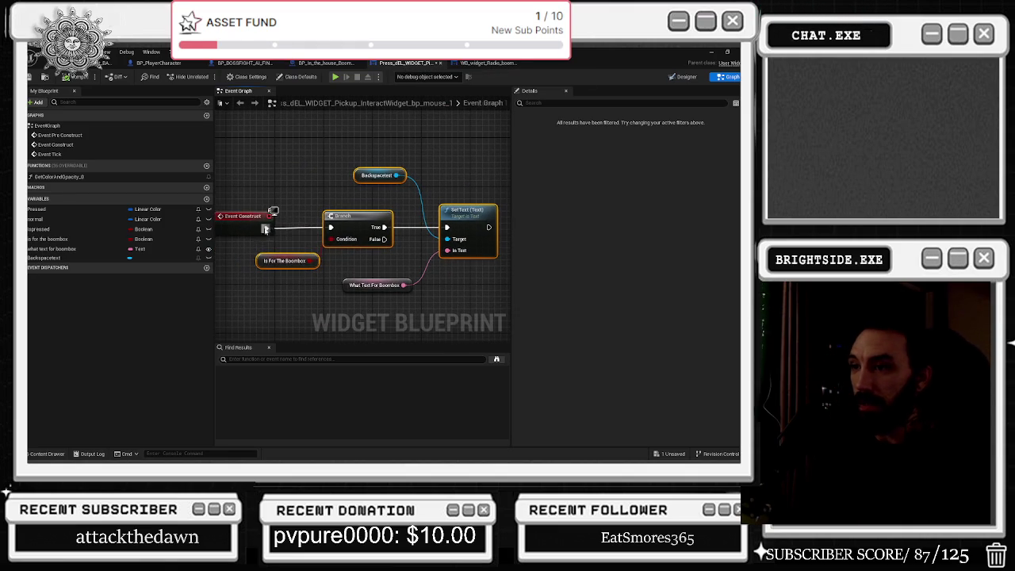
click(243, 216)
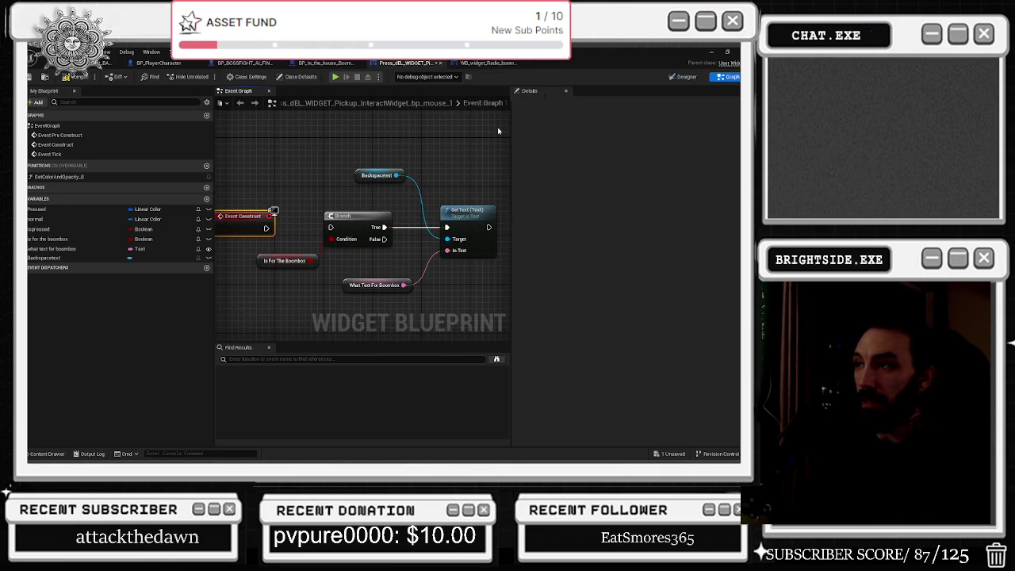
click(687, 76)
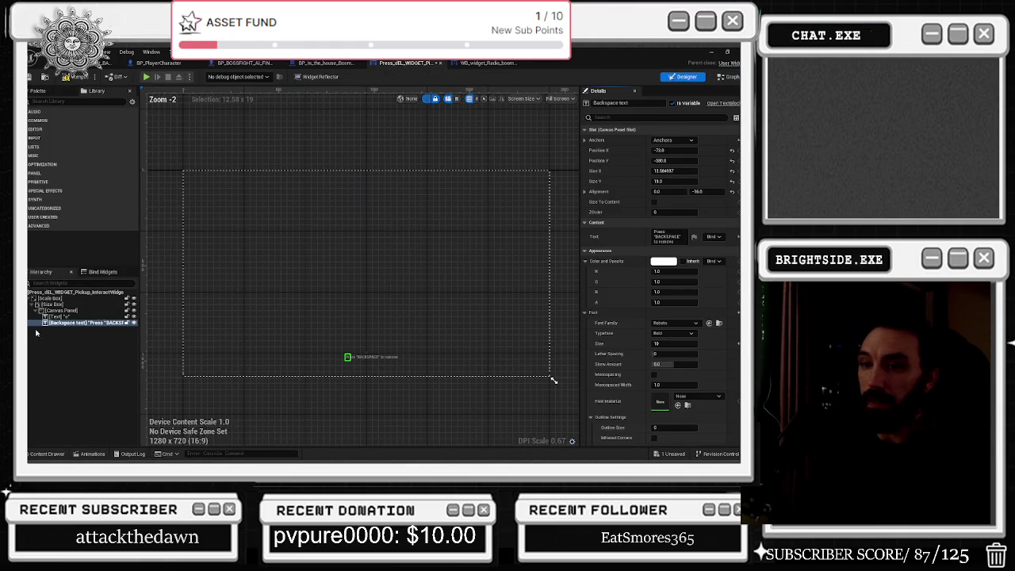
Paste the Backspace text label into the radio widget, bottom-anchored and widened (Position X -84, Y -20)
click(79, 323)
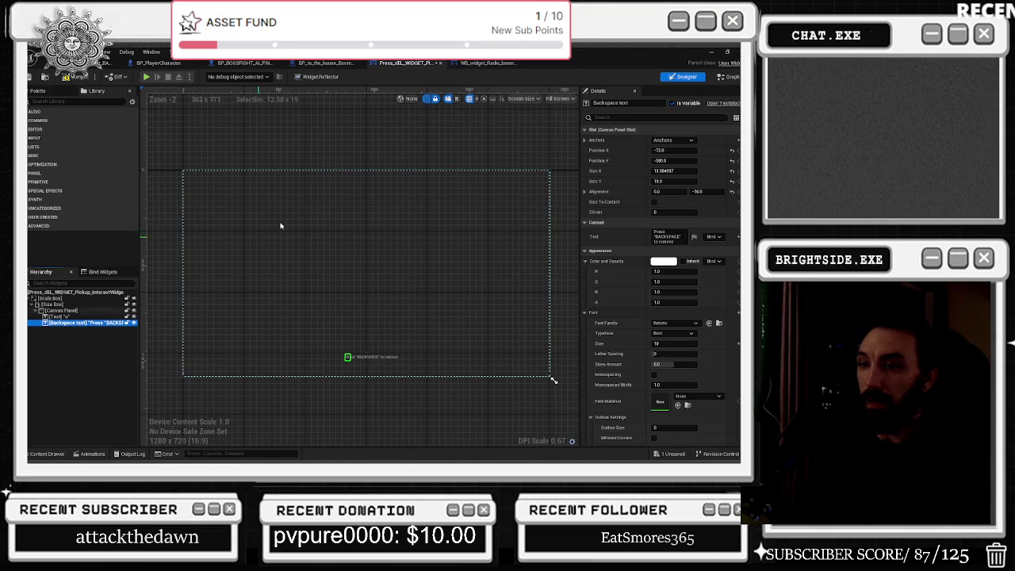
click(484, 63)
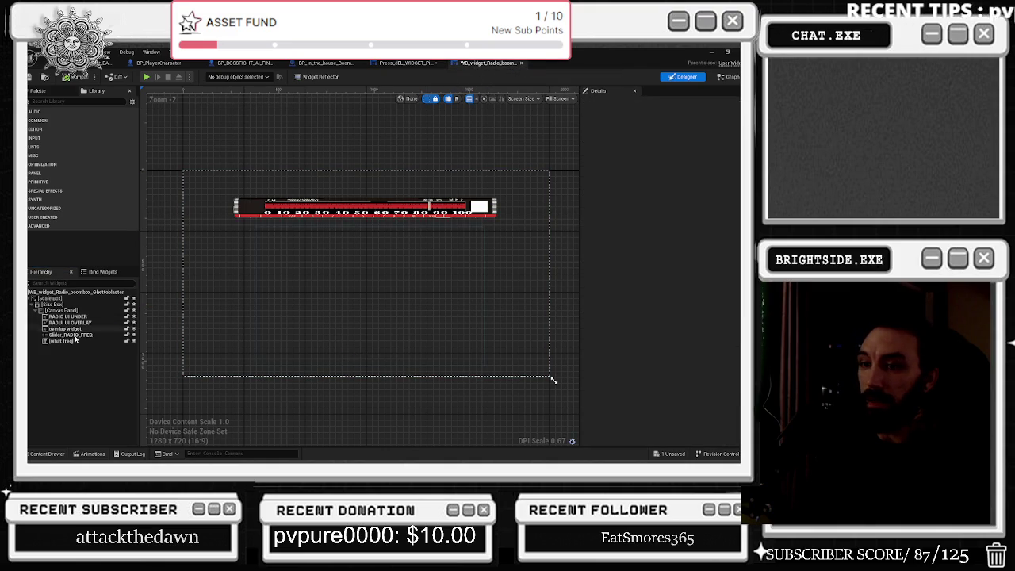
click(64, 310)
key(ctrl+v)
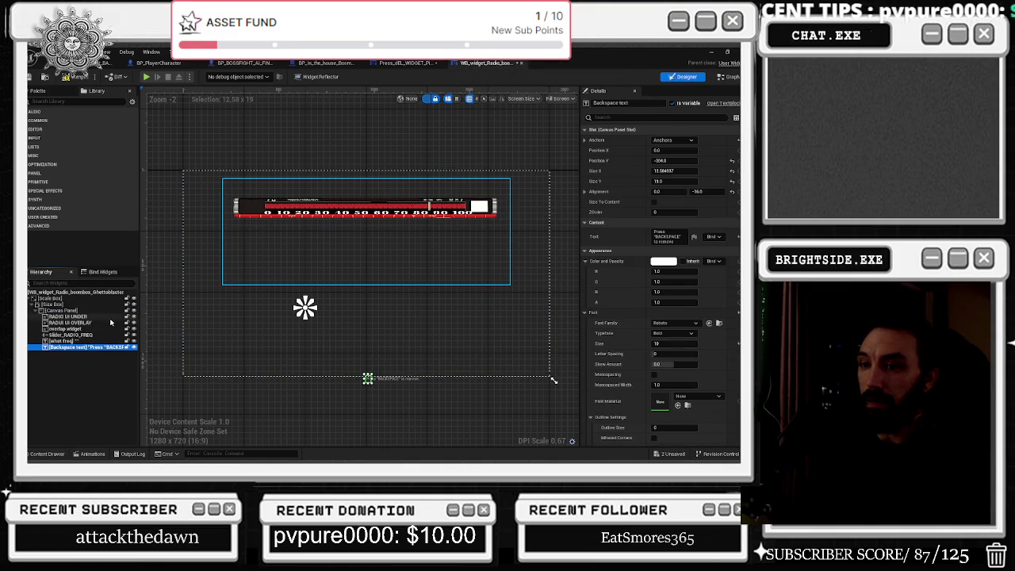
click(688, 141)
click(689, 184)
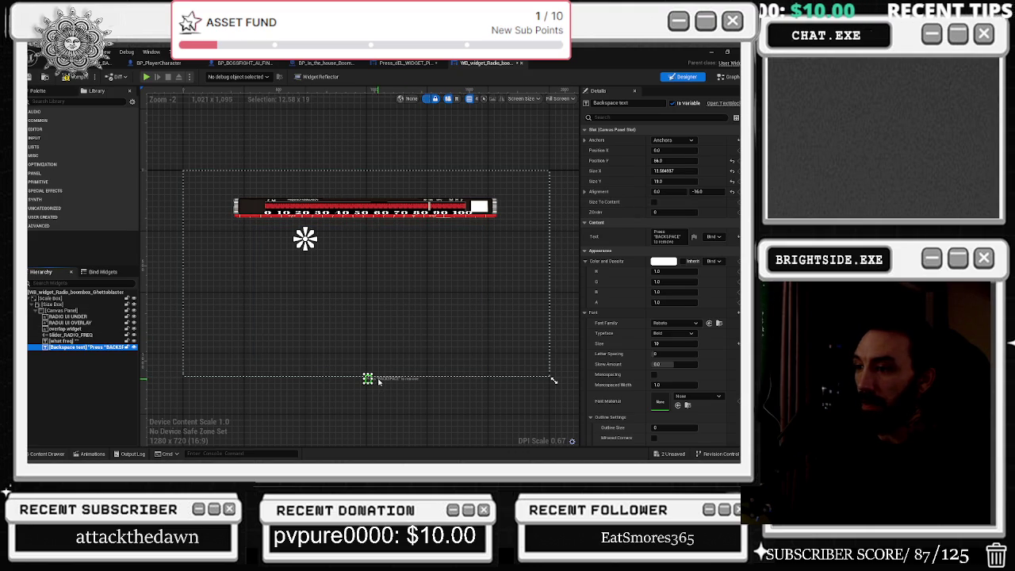
mouse_move(372, 378)
mouse_down()
mouse_move(391, 372)
mouse_move(380, 358)
mouse_up()
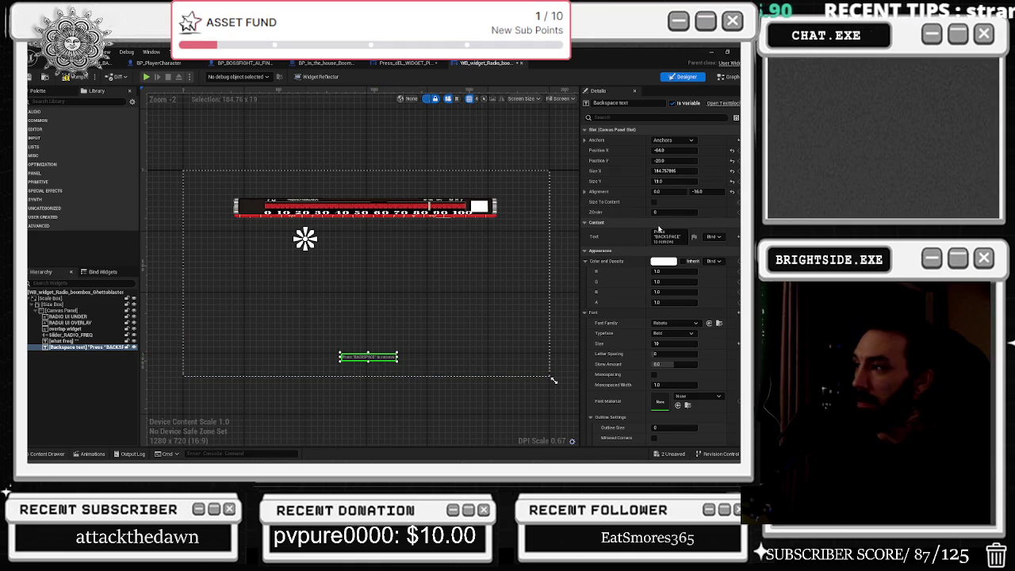
Replace the copied label's Content text with 'Turn the Knobs to Change Frequency'
click(671, 236)
text(Turn the Kno)
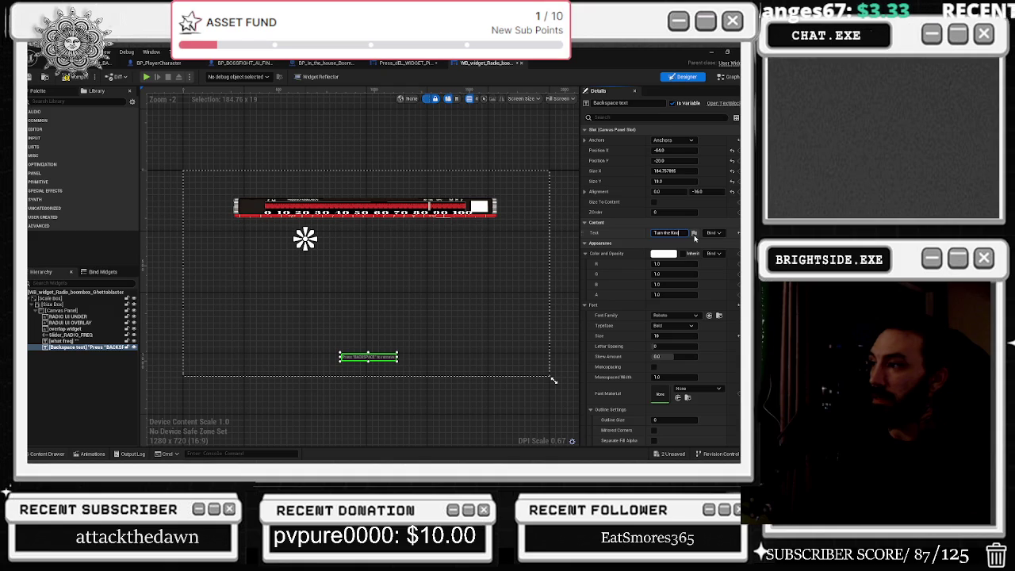
text(bs to the C)
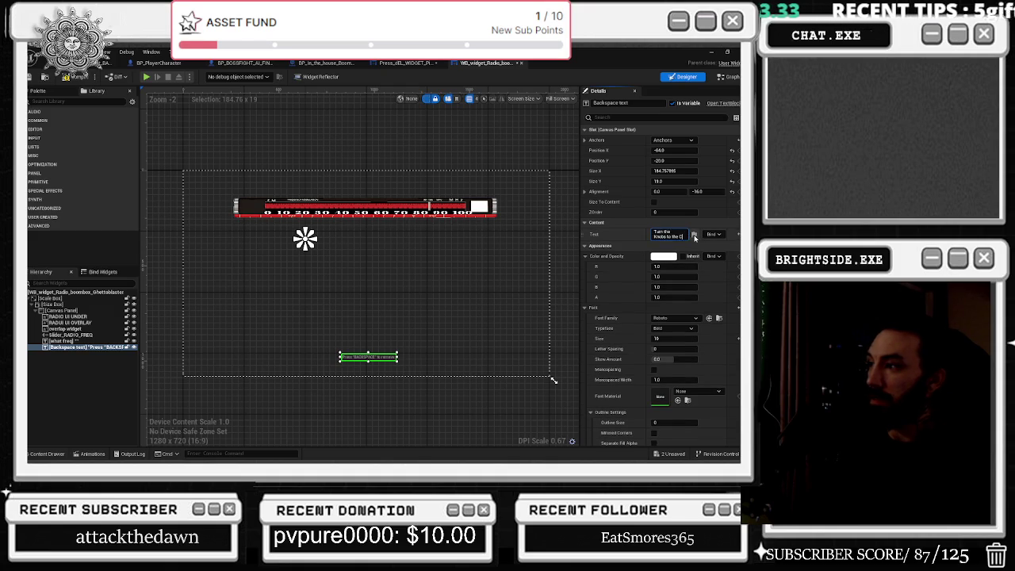
text(or)
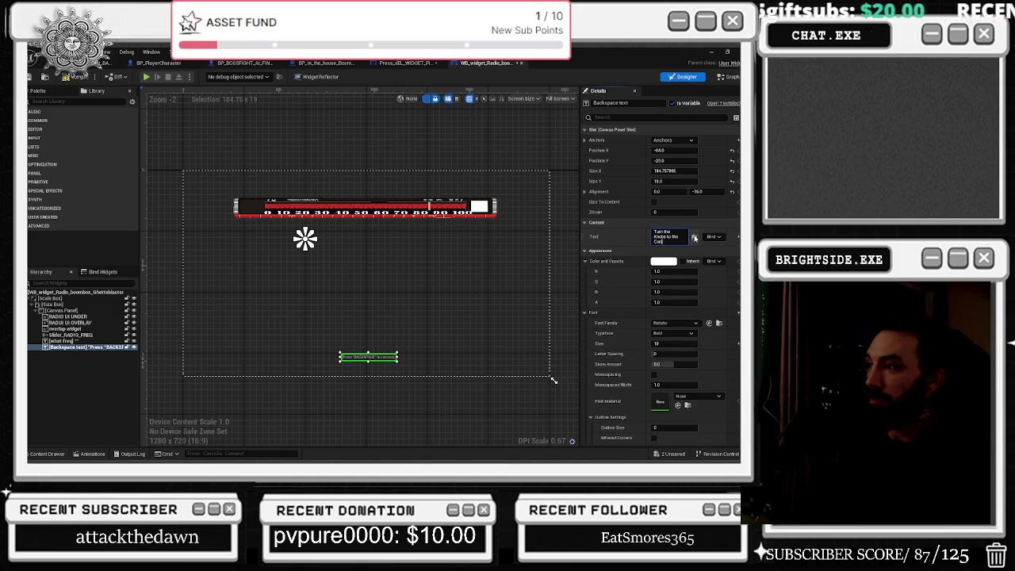
key(BackSpace)
key(BackSpace)
key(BackSpace)
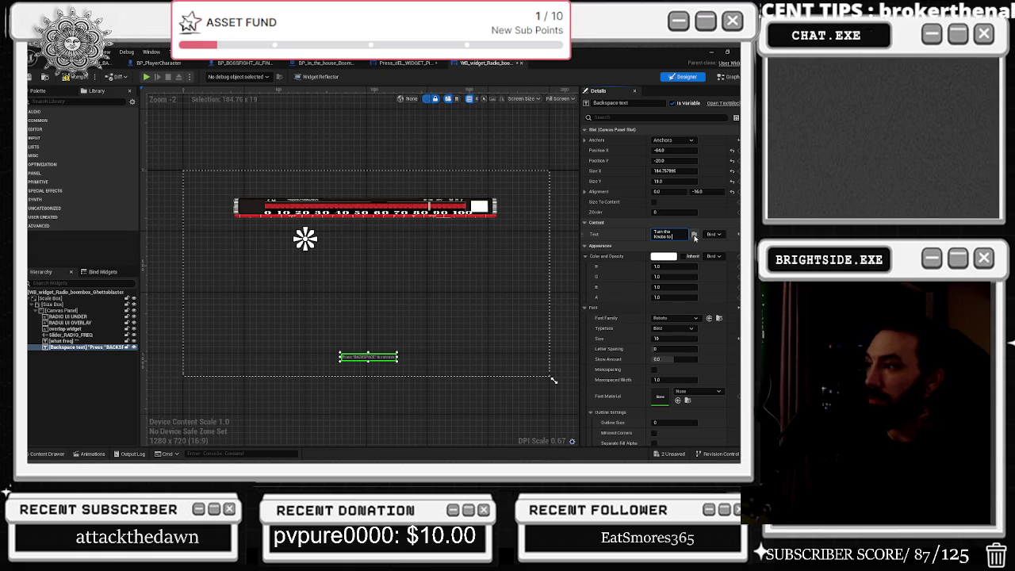
text(affectnge Freq)
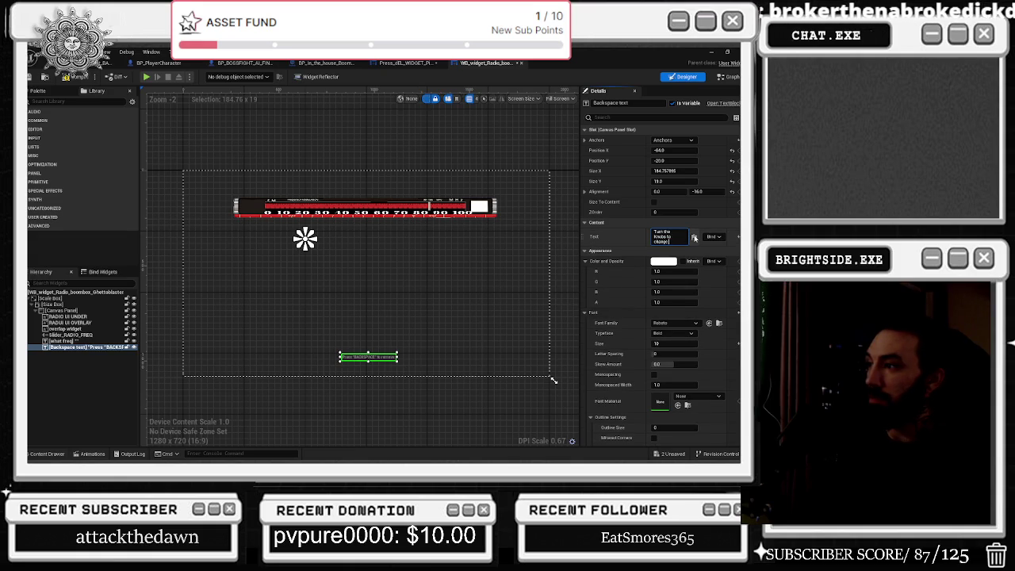
text(uenc)
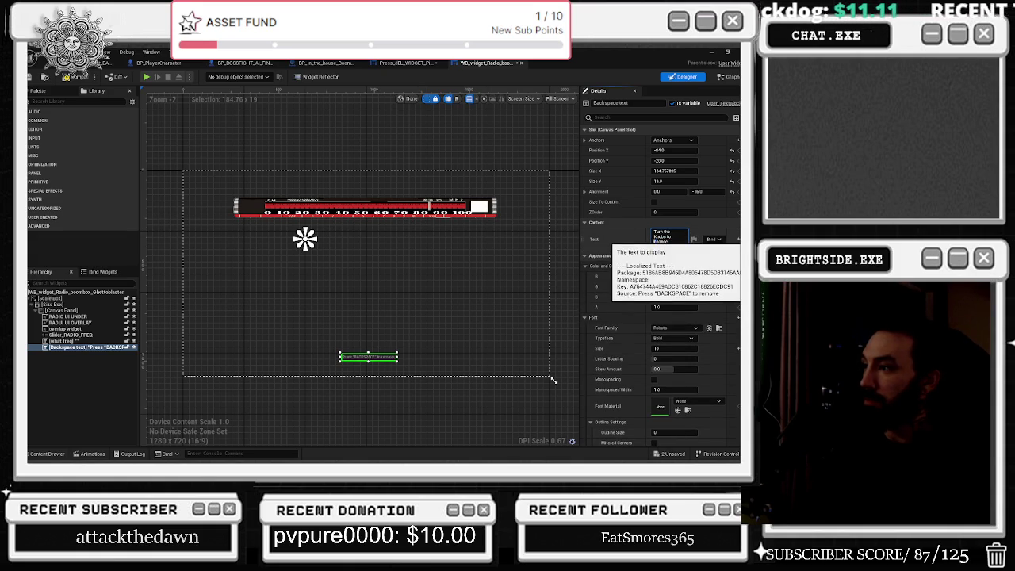
key(Return)
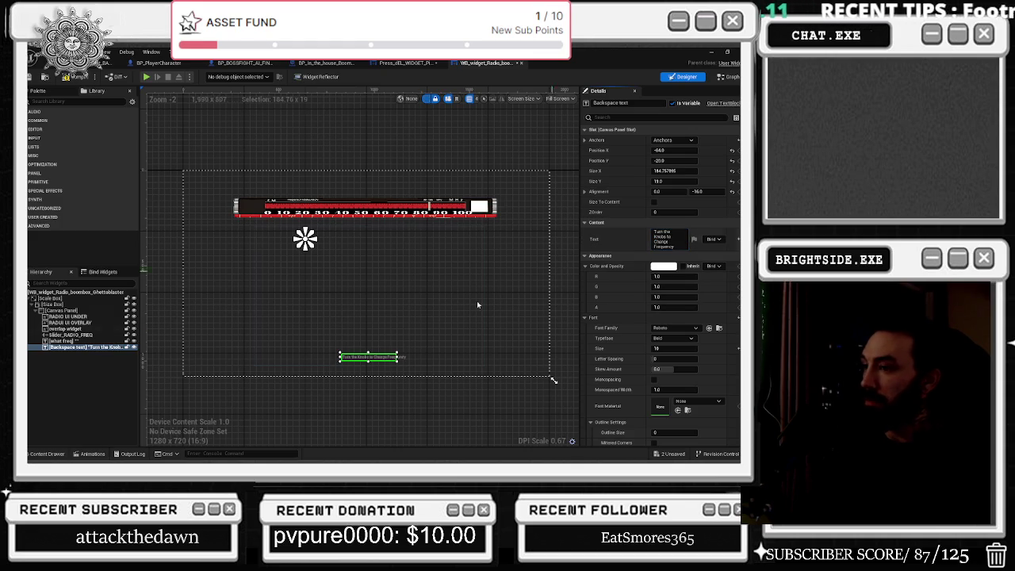
scroll(371, 366, up, 3)
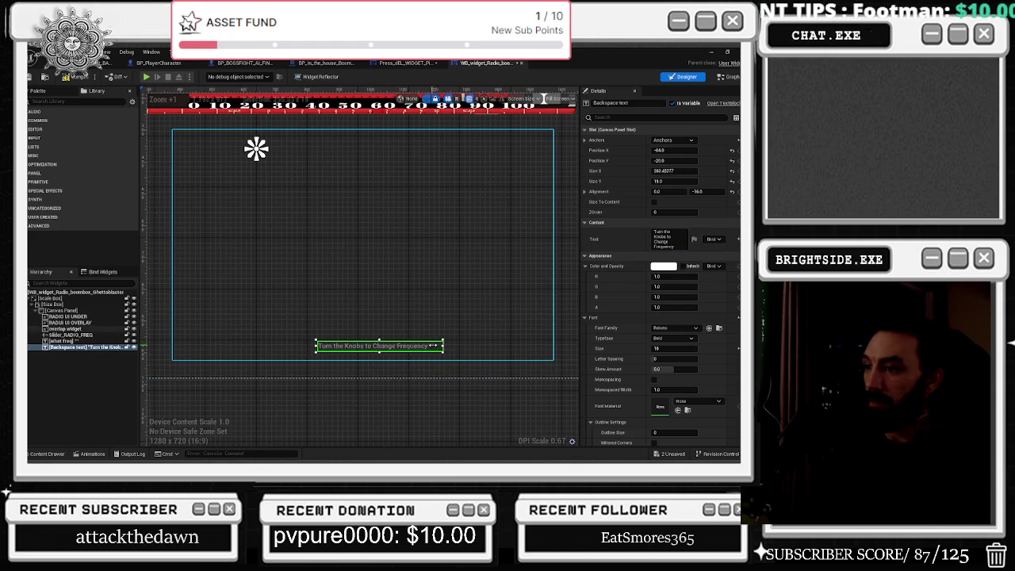
drag(412, 349, 398, 348)
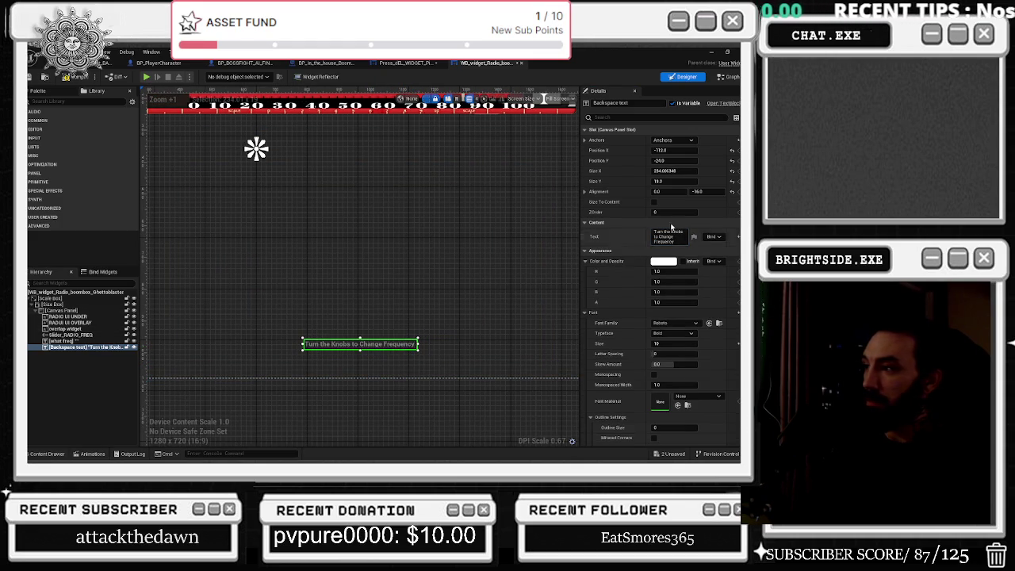
click(648, 117)
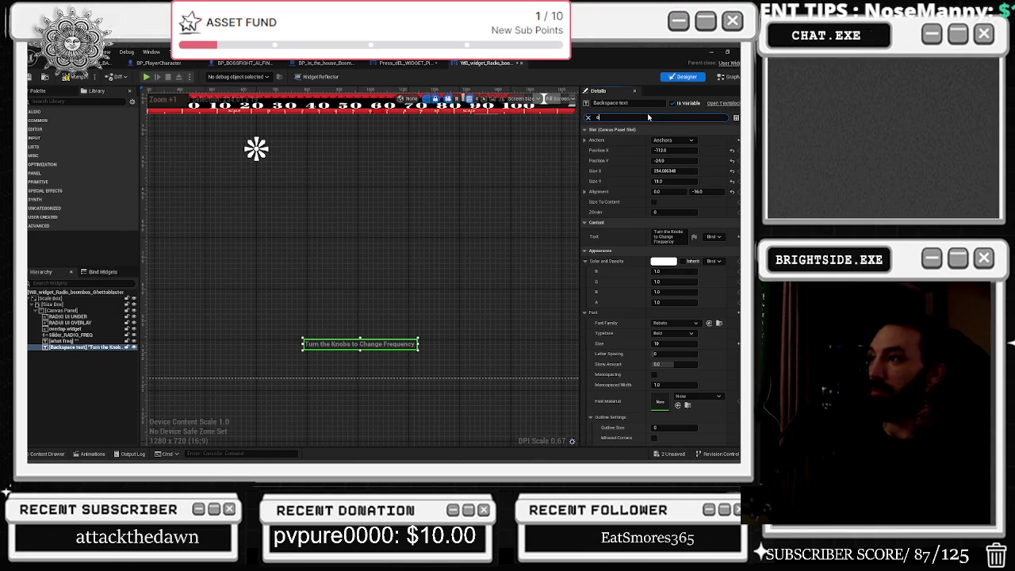
text(out)
click(677, 232)
drag(653, 237, 661, 237)
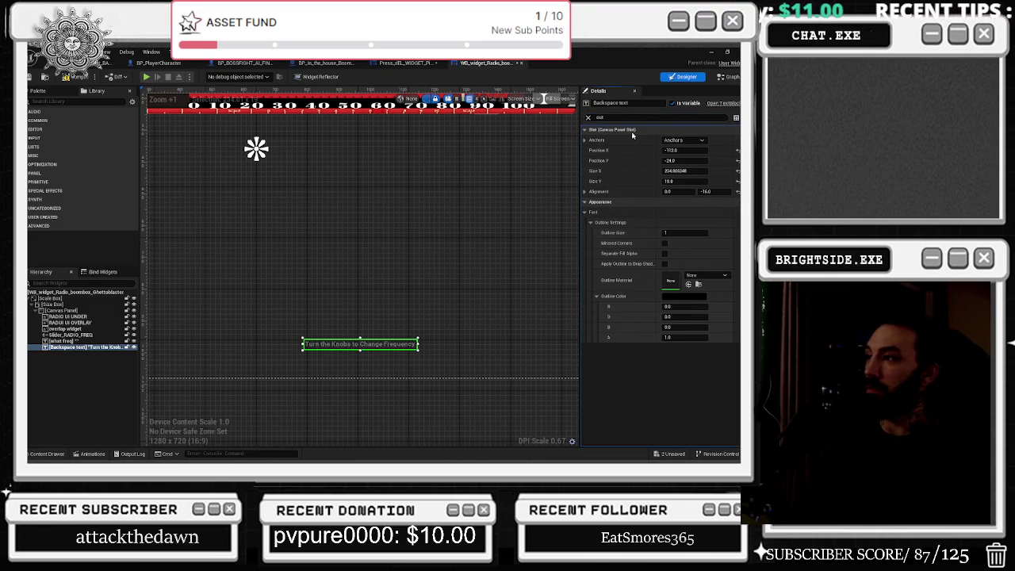
click(588, 117)
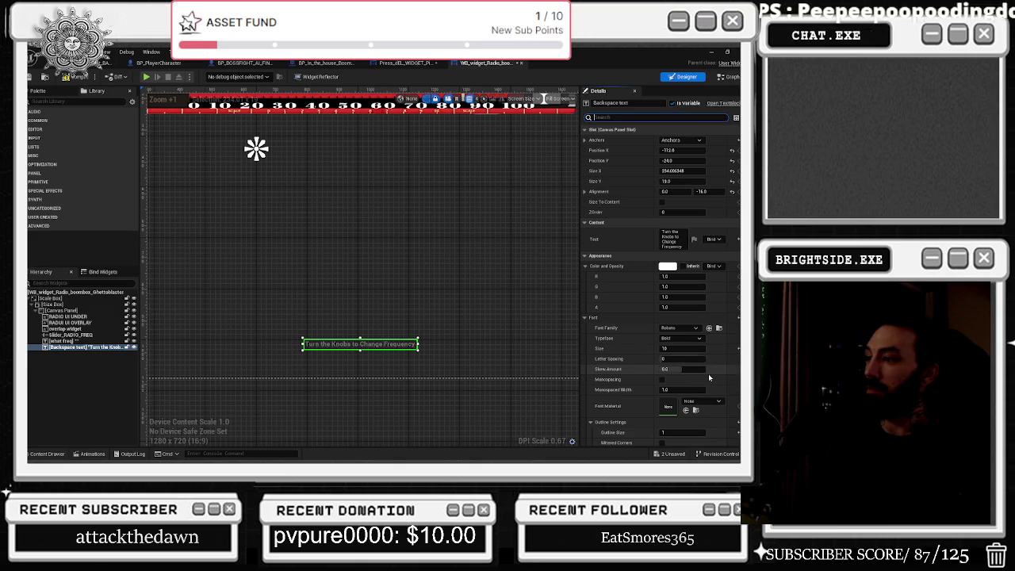
scroll(708, 378, down, 3)
scroll(708, 374, down, 2)
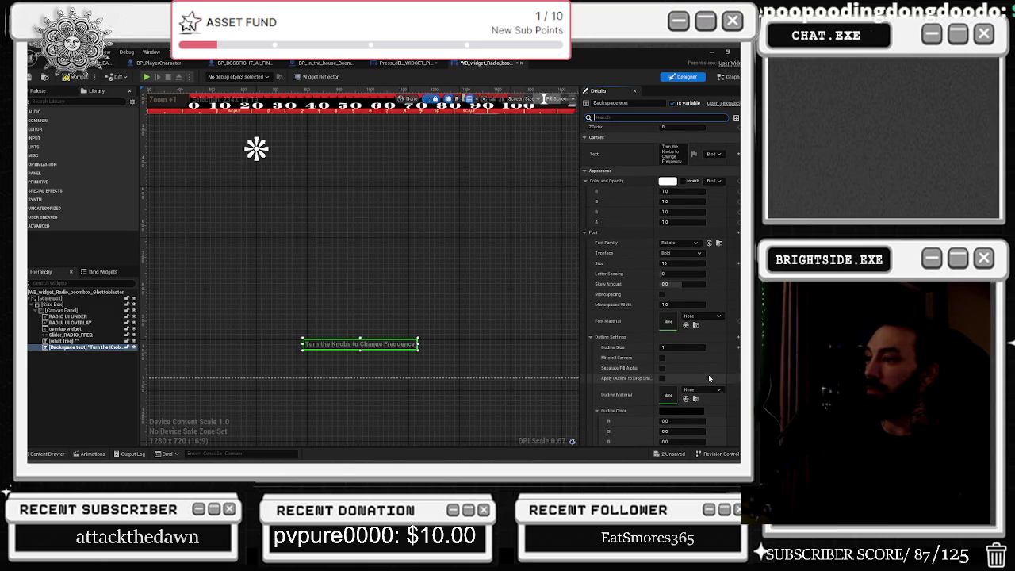
scroll(705, 362, down, 2)
scroll(705, 362, down, 8)
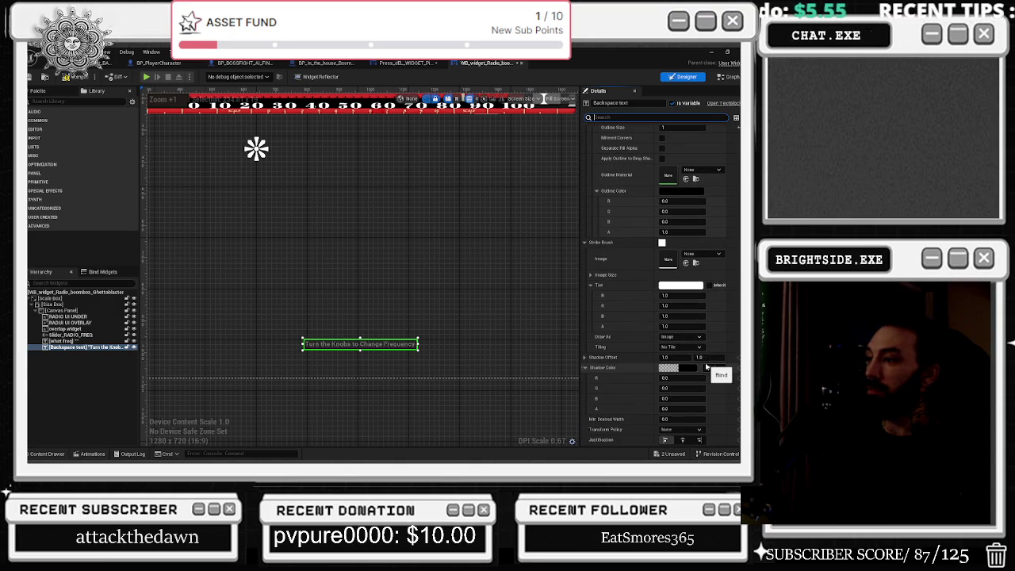
scroll(708, 329, down, 5)
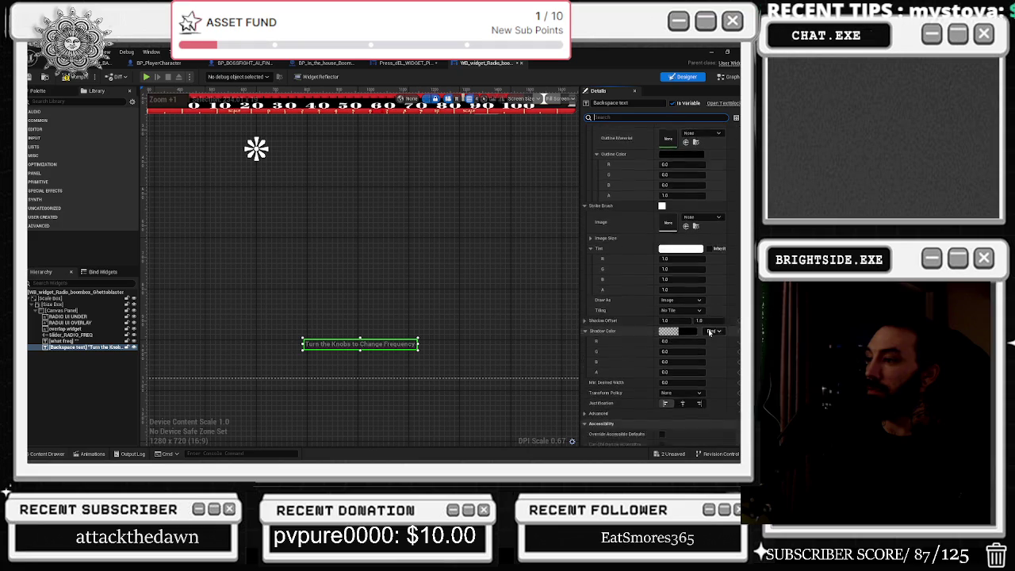
Set the prompt label's Justification to Align Text Center
click(683, 331)
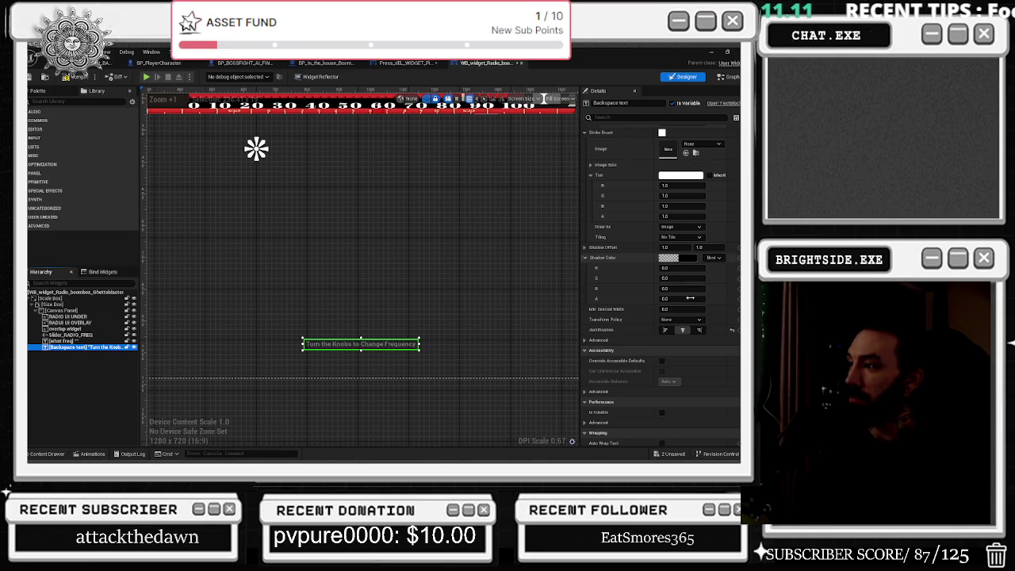
Make the prompt text's shadow colour fully opaque black with Alpha 1.0
click(668, 258)
drag(492, 415, 559, 415)
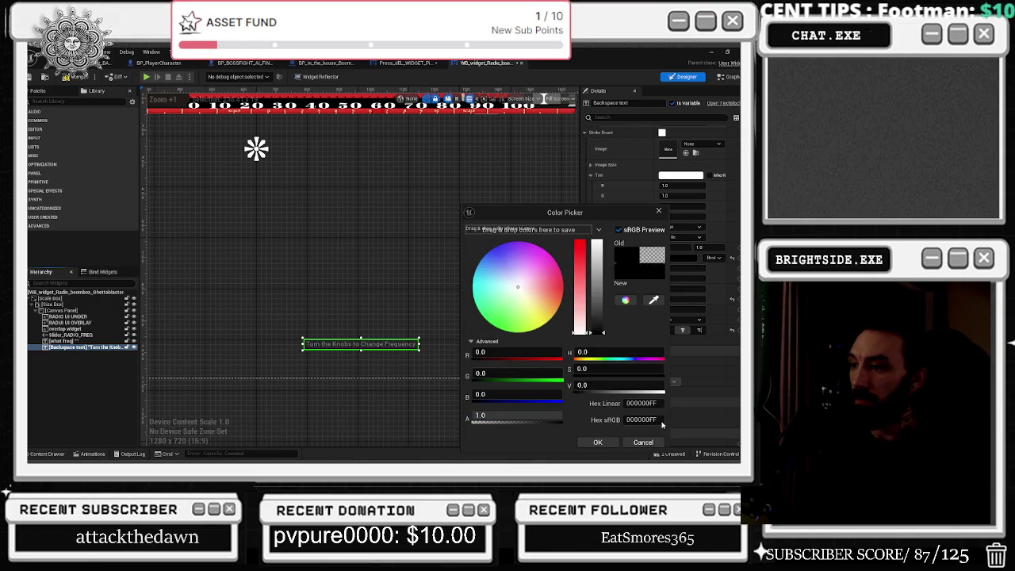
click(598, 442)
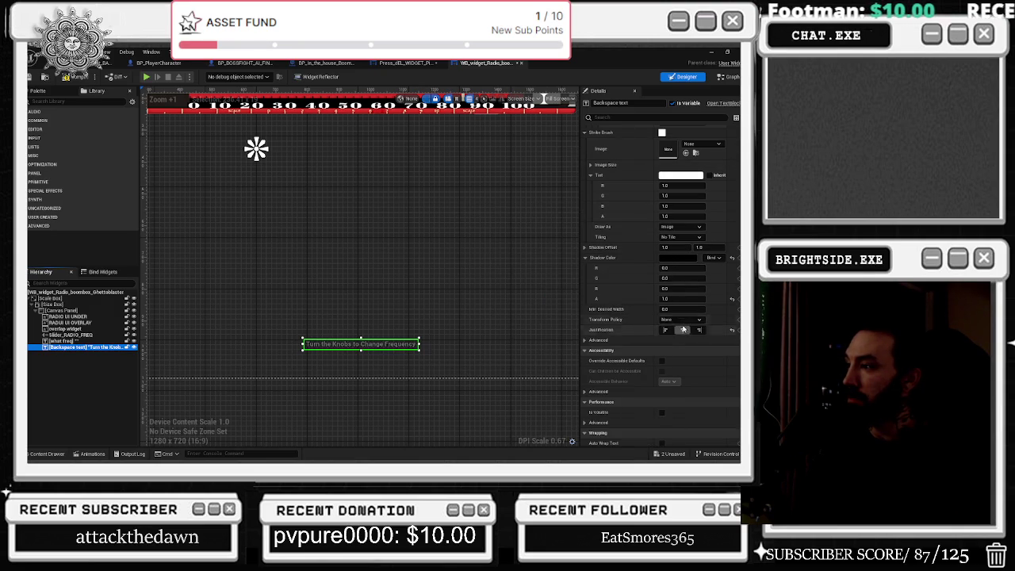
key(alt+Tab)
key(Escape)
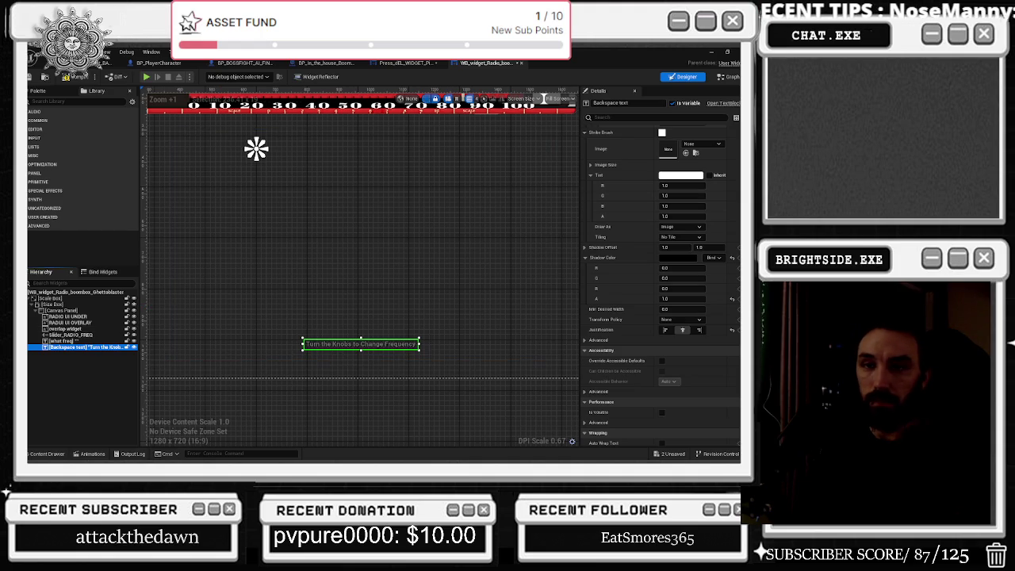
scroll(510, 340, down, 3)
scroll(510, 341, up, 2)
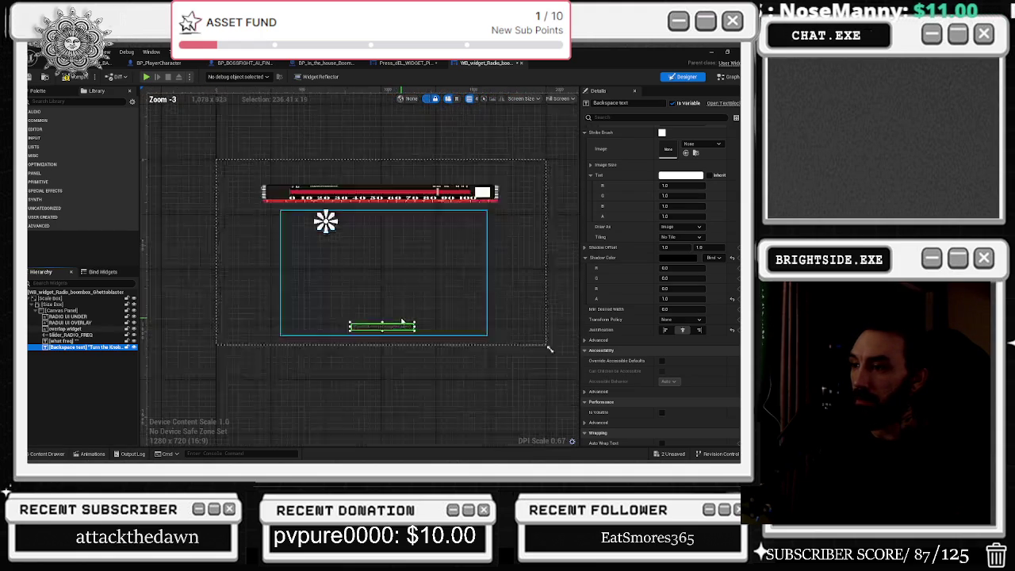
Inspect the prompt text's colour and opacity settings, leaving them unchanged
click(676, 175)
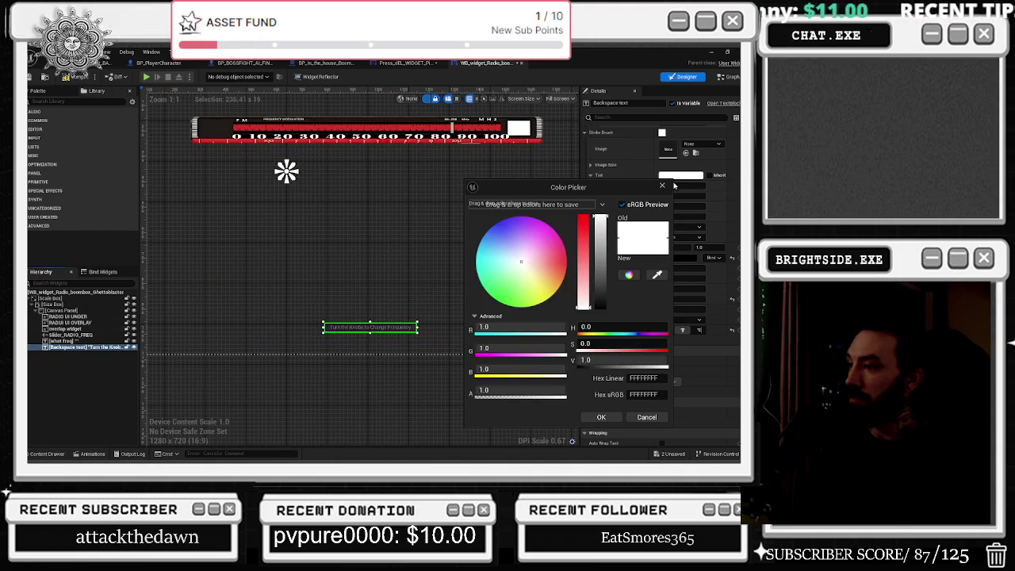
click(675, 195)
scroll(686, 230, up, 5)
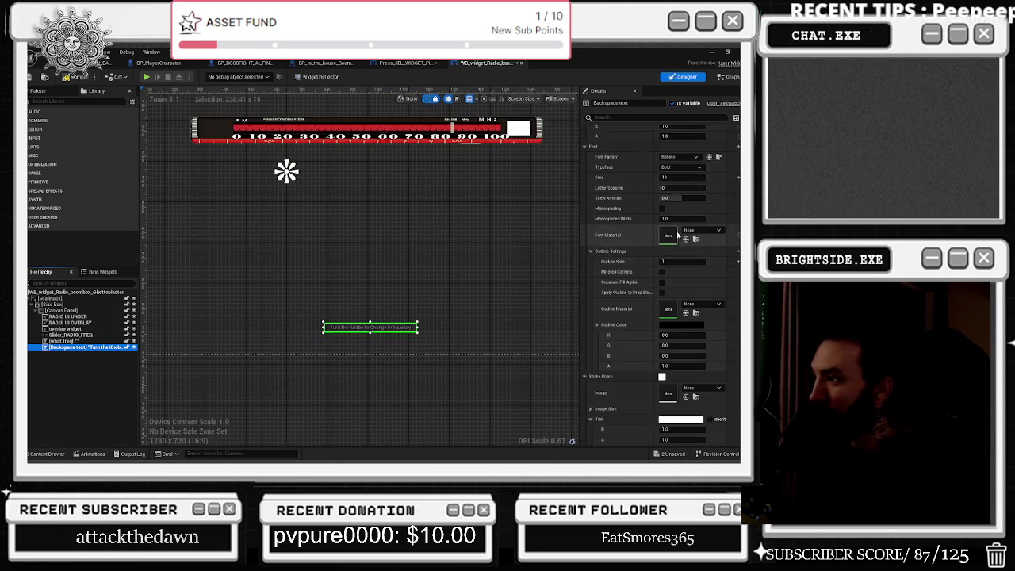
click(668, 265)
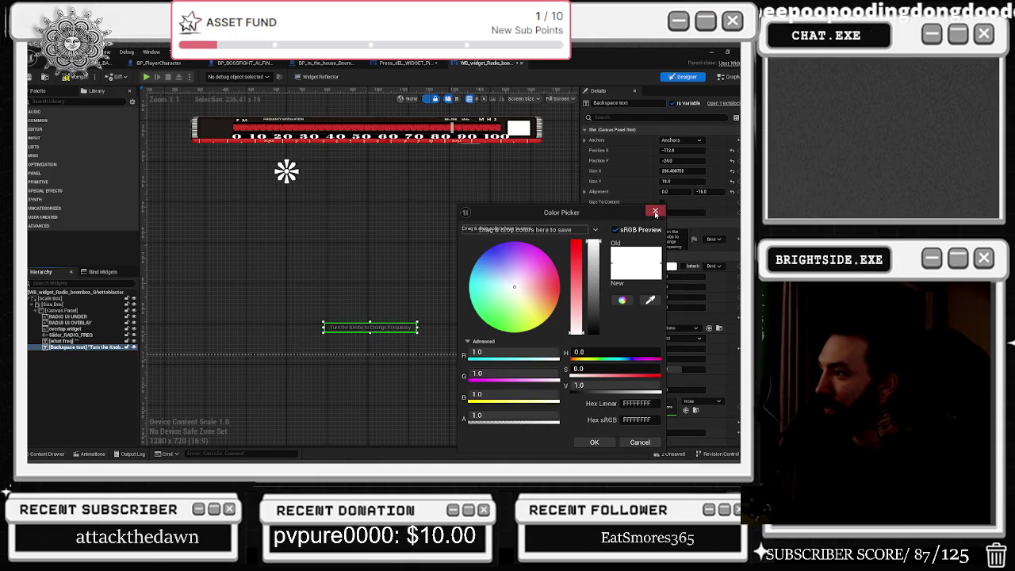
click(655, 213)
Filter Details by 'rende', raise Render Opacity to about 0.68, then clear the filter
click(658, 118)
text(rende)
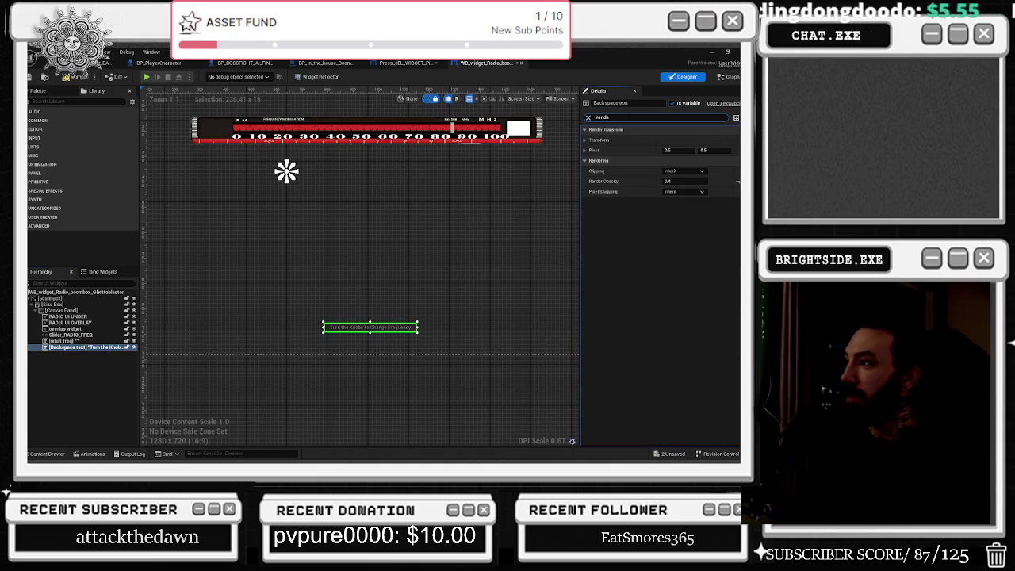
drag(670, 182, 690, 181)
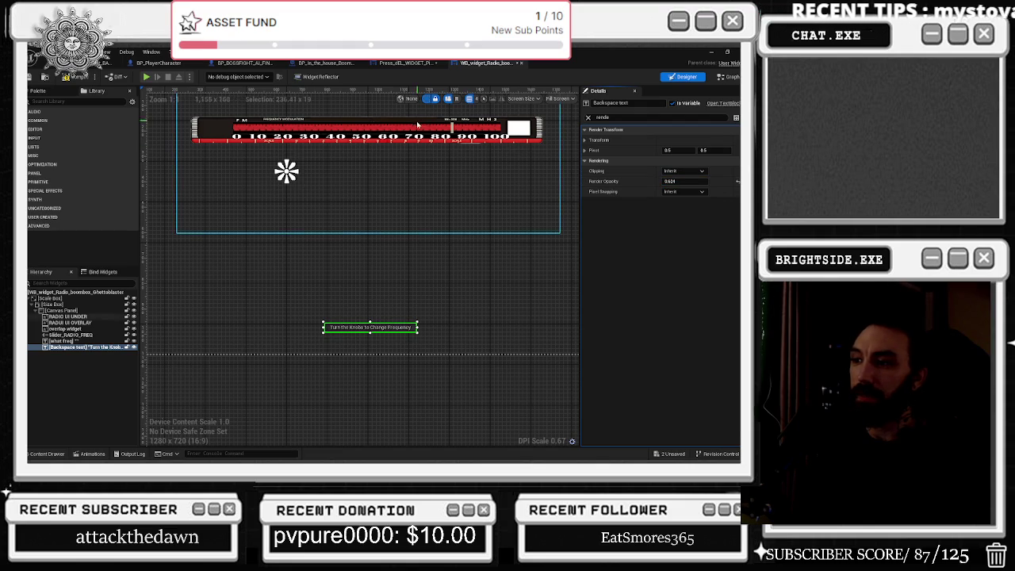
click(588, 117)
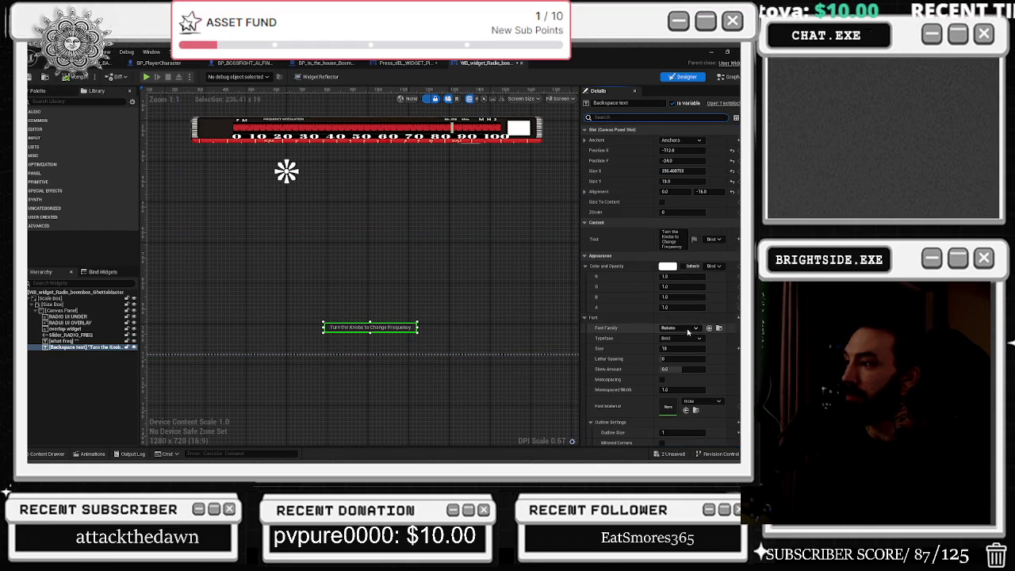
Try Friday13_Bonus_NFI_Font as the prompt text's font family
click(686, 328)
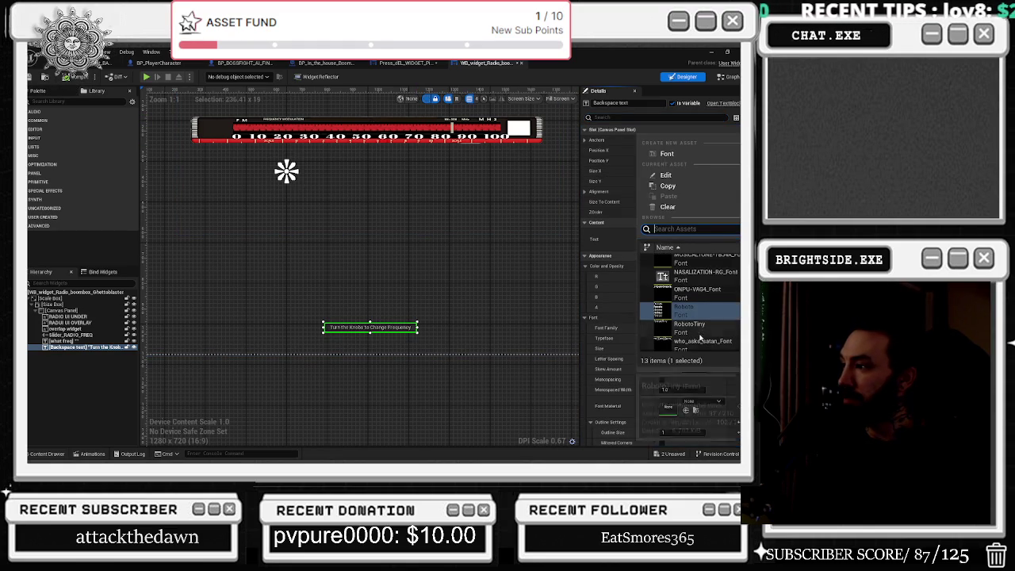
scroll(709, 313, up, 2)
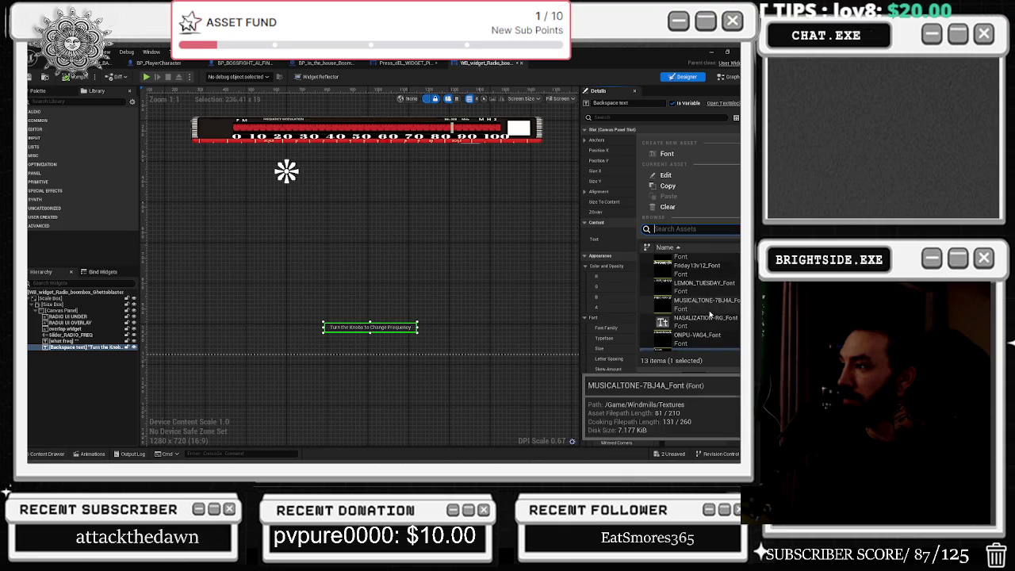
scroll(689, 277, up, 2)
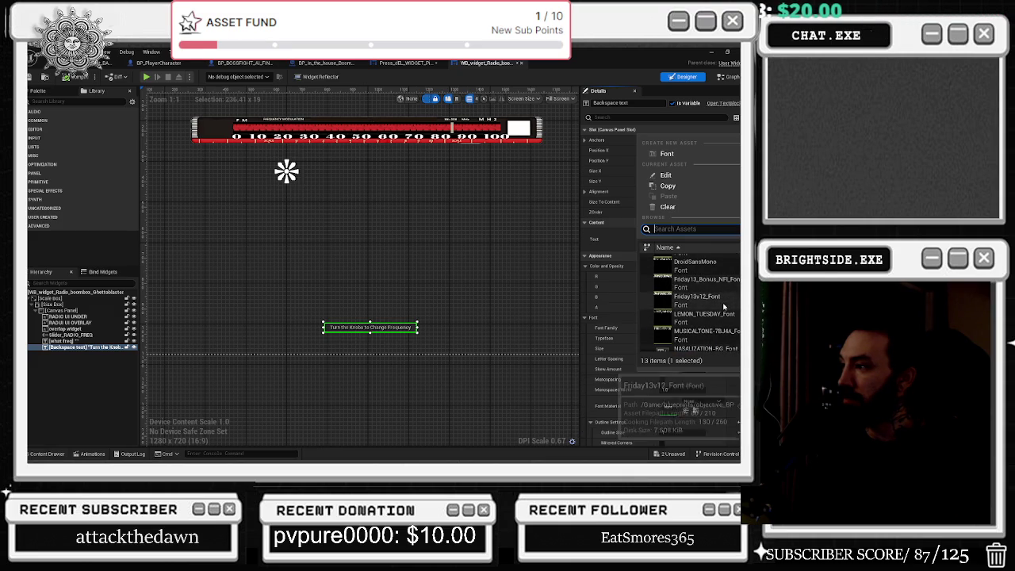
click(710, 290)
double_click(709, 290)
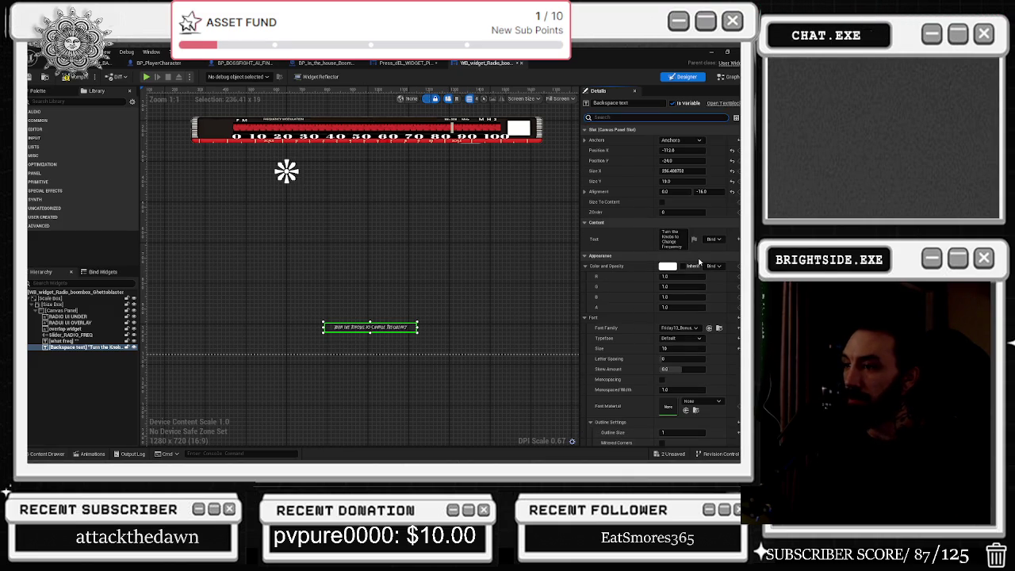
drag(397, 296, 383, 296)
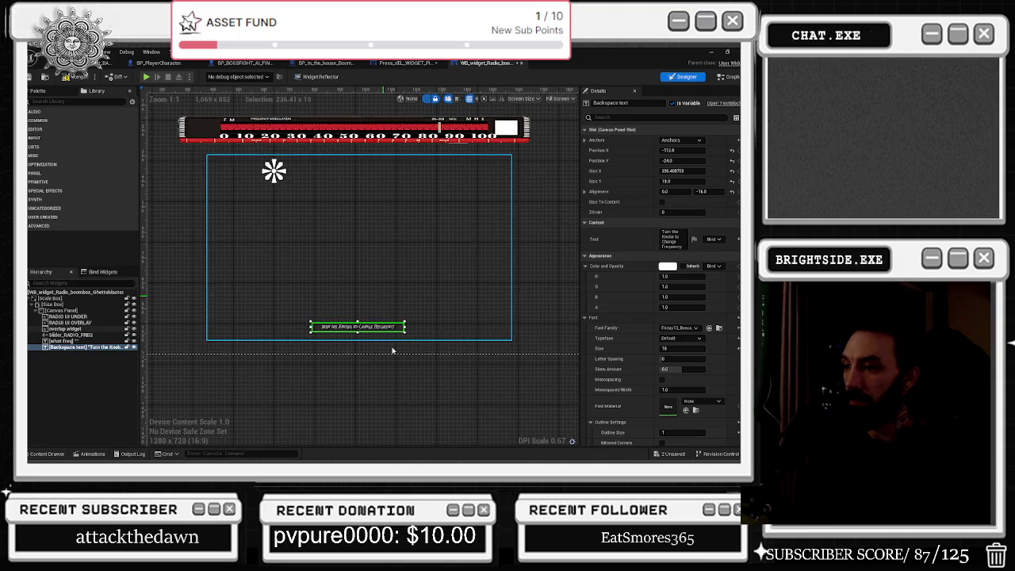
Undo the typeface change and set the font family to DroidSansMono instead
key(ctrl+z)
scroll(392, 350, up, 4)
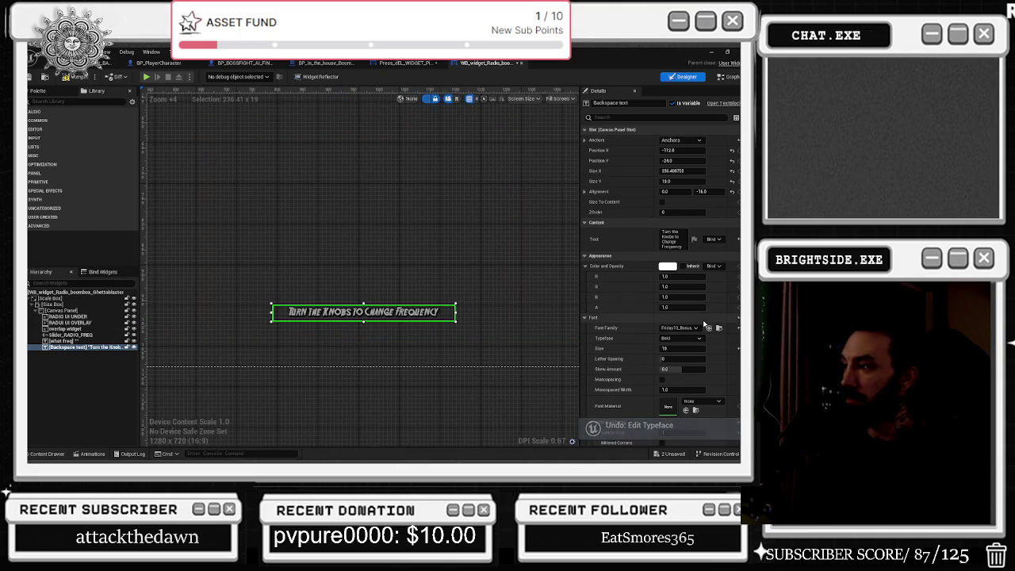
click(697, 328)
click(698, 317)
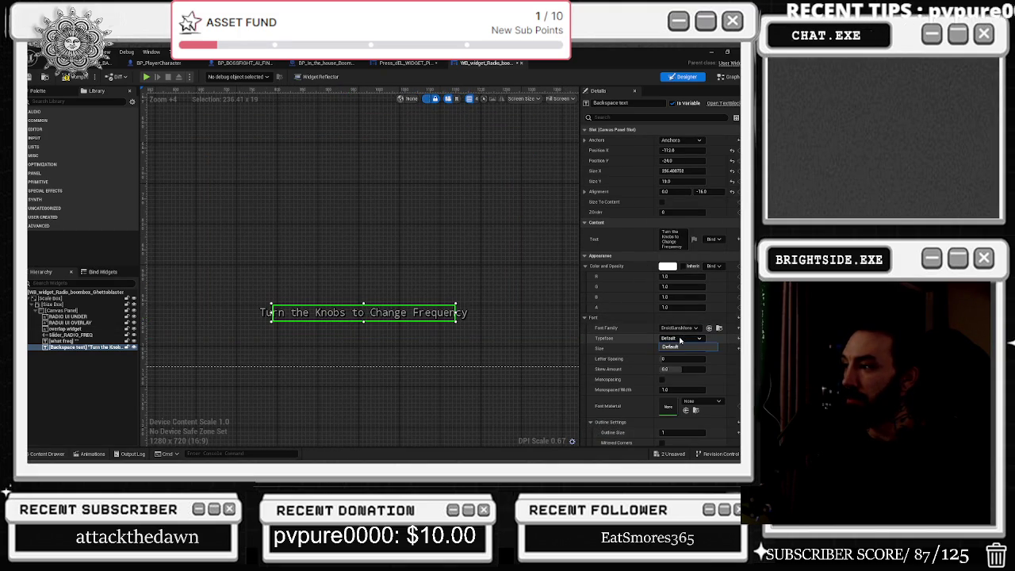
scroll(433, 281, down, 4)
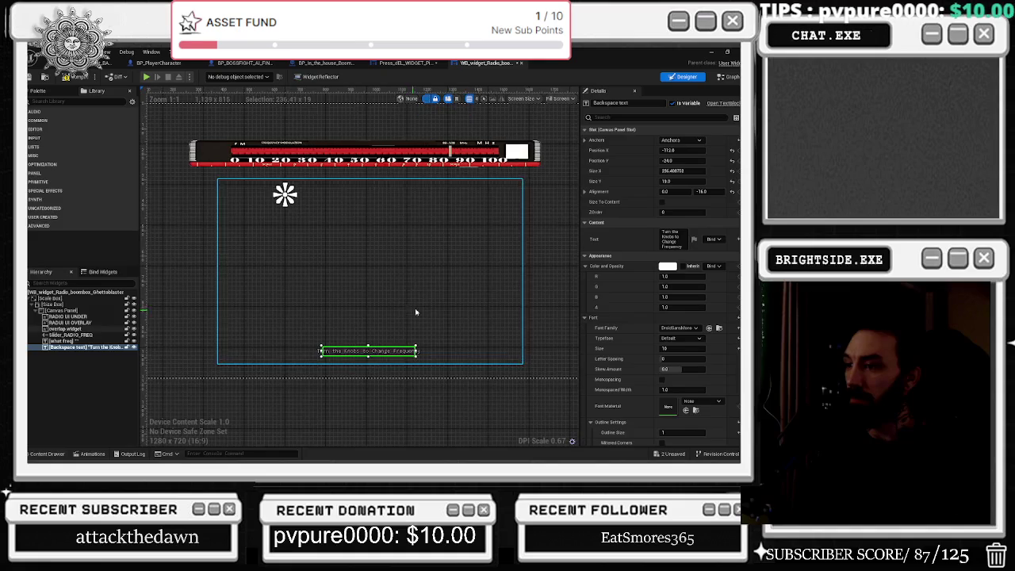
Save both modified widget assets, shorten the prompt to 'Turn Knobs to Change Frequency', and save again
key(ctrl+shift+s)
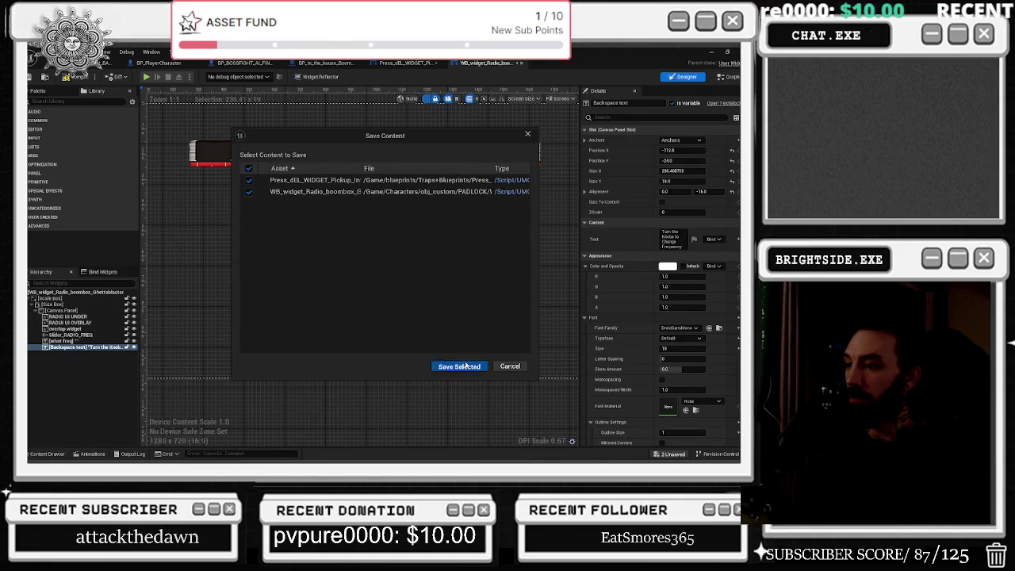
click(466, 366)
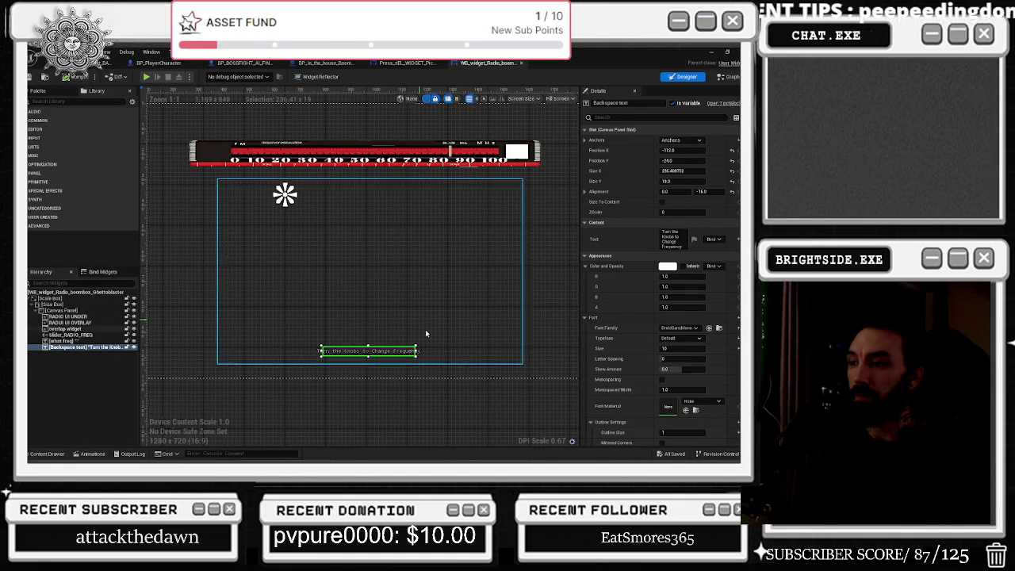
click(673, 235)
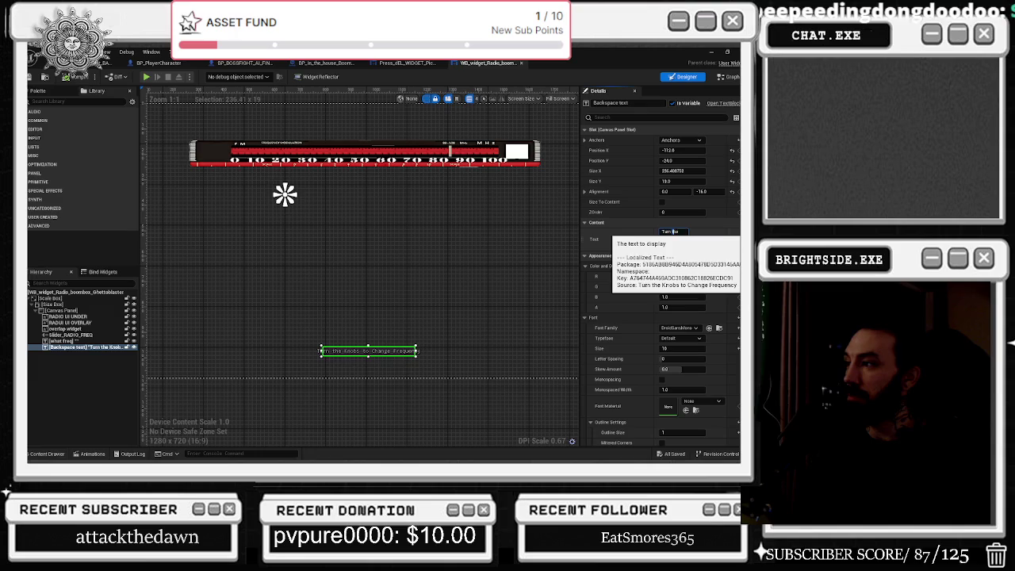
key(BackSpace)
key(BackSpace)
key(BackSpace)
key(Return)
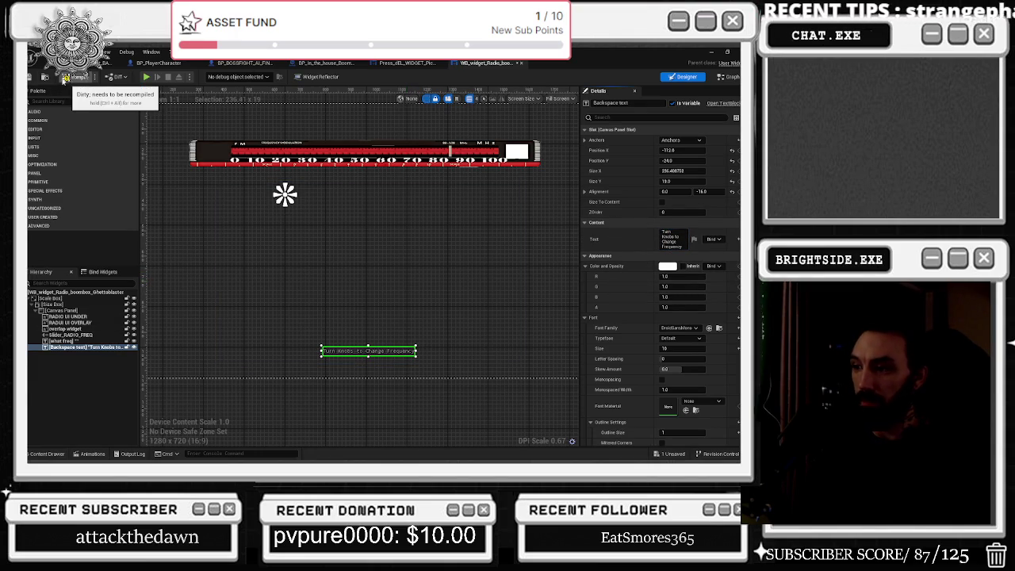
click(30, 78)
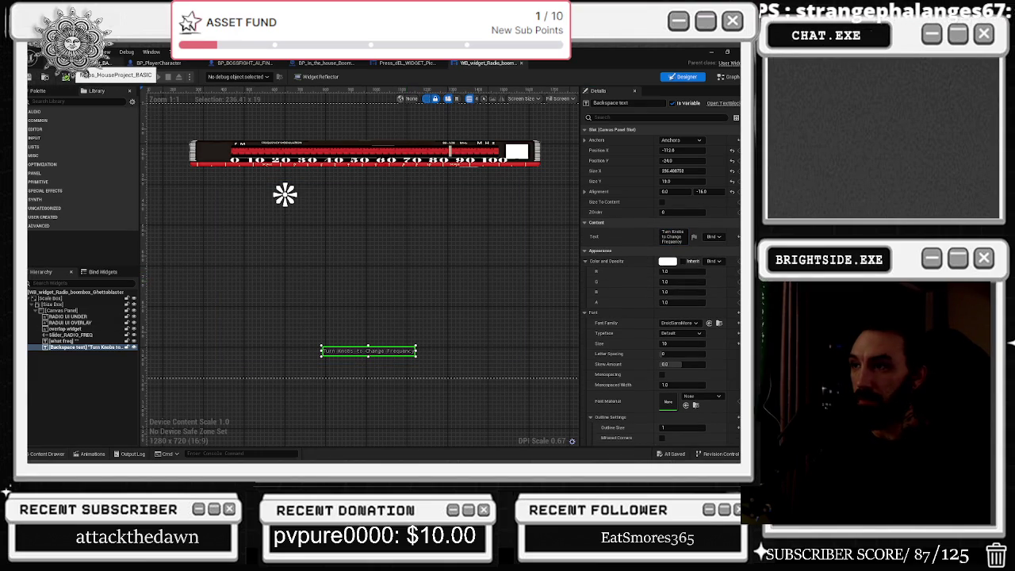
Return to the level, start Play In Editor, and interact with the boombox to open its radio
click(87, 64)
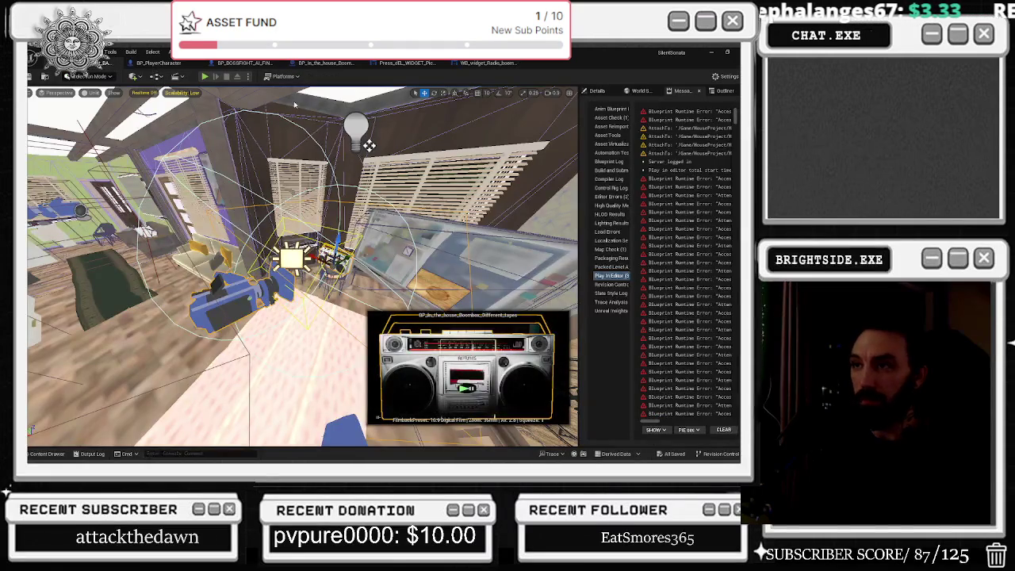
click(205, 78)
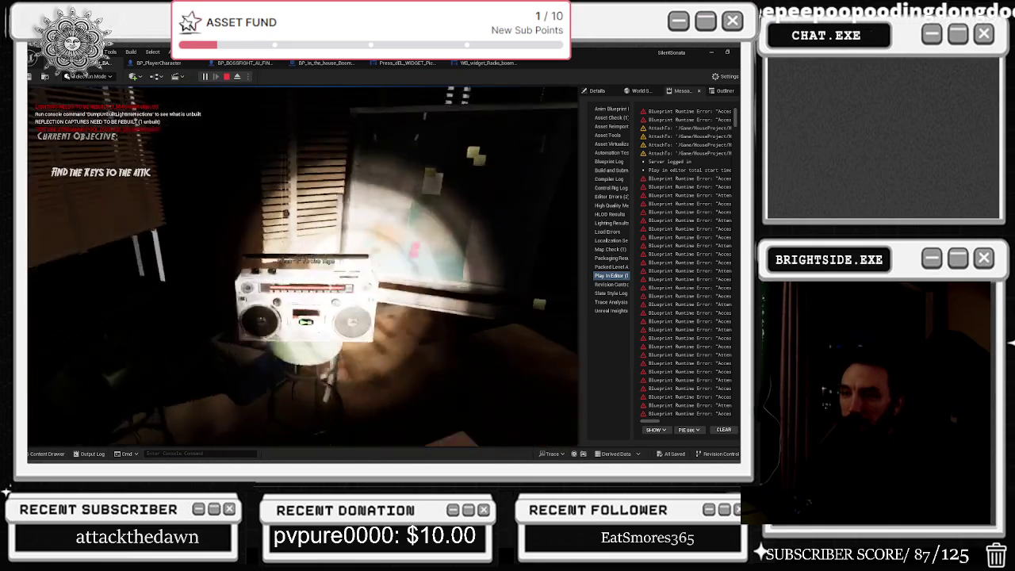
key(e)
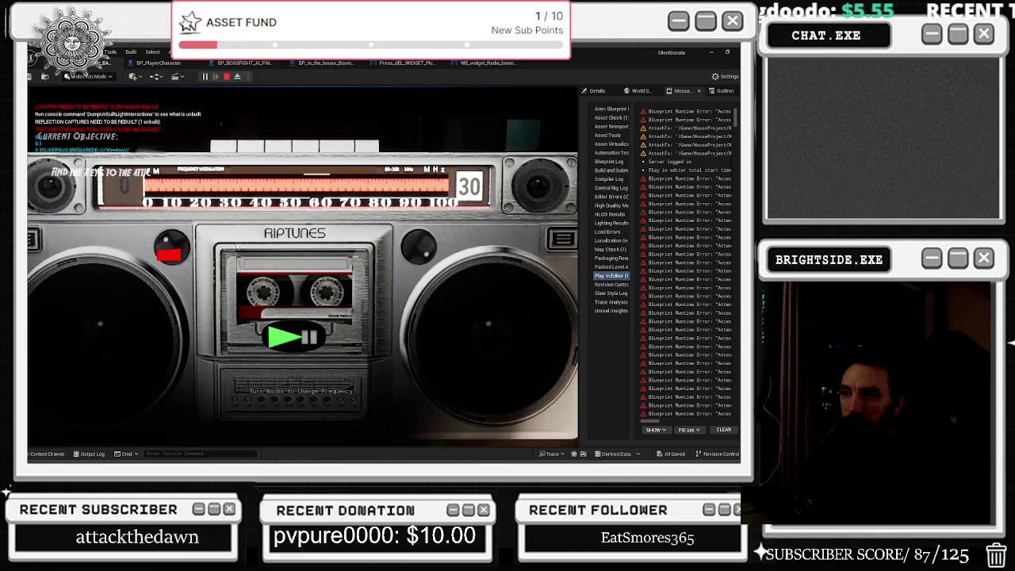
Turn the right and left radio knobs, tuning to 30, close the radio, then reopen it
click(415, 247)
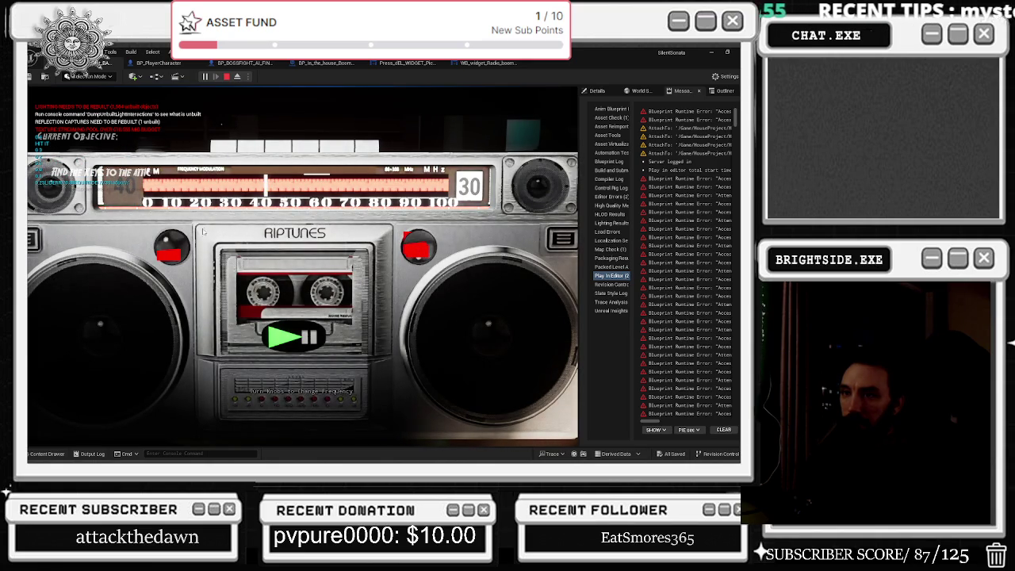
click(163, 248)
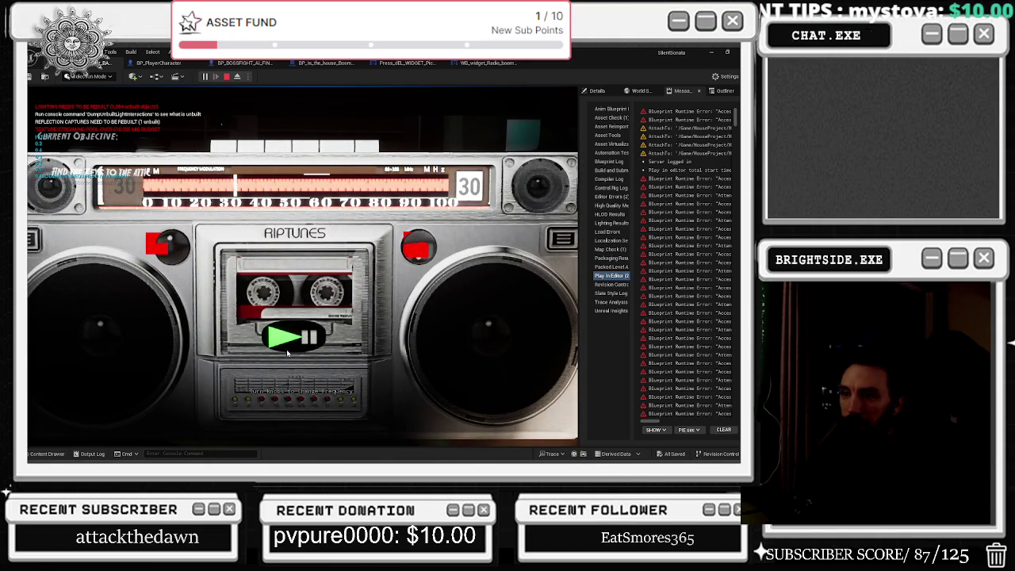
click(287, 354)
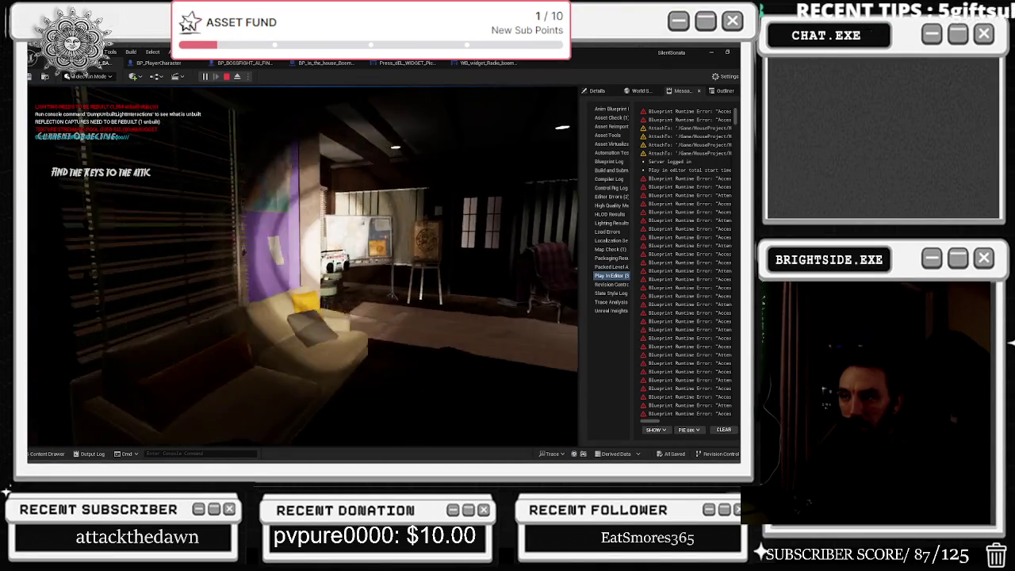
key(e)
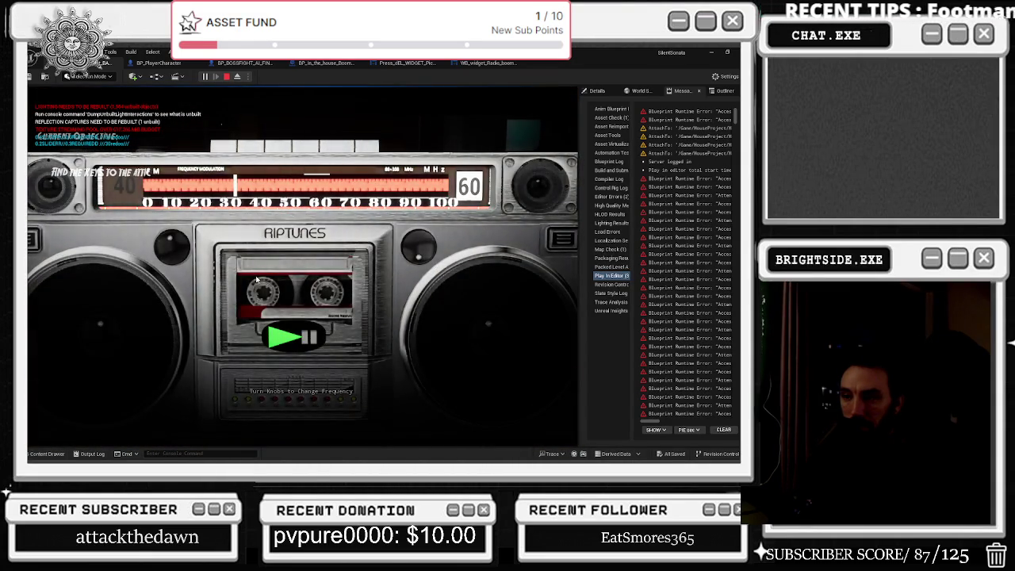
Close, reopen, and put away the radio close-up, then continue toward the catacombs
key(e)
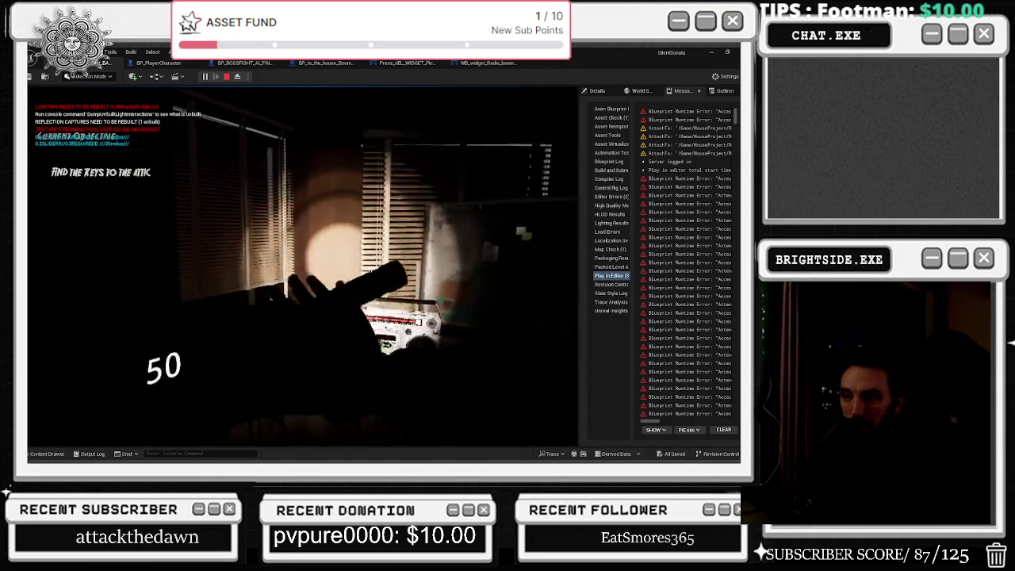
key(e)
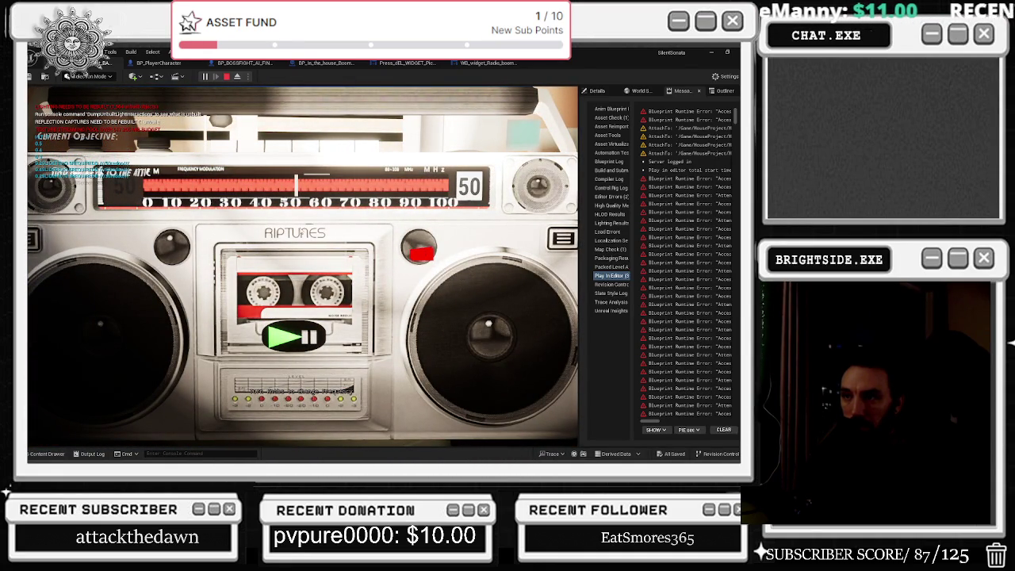
key(e)
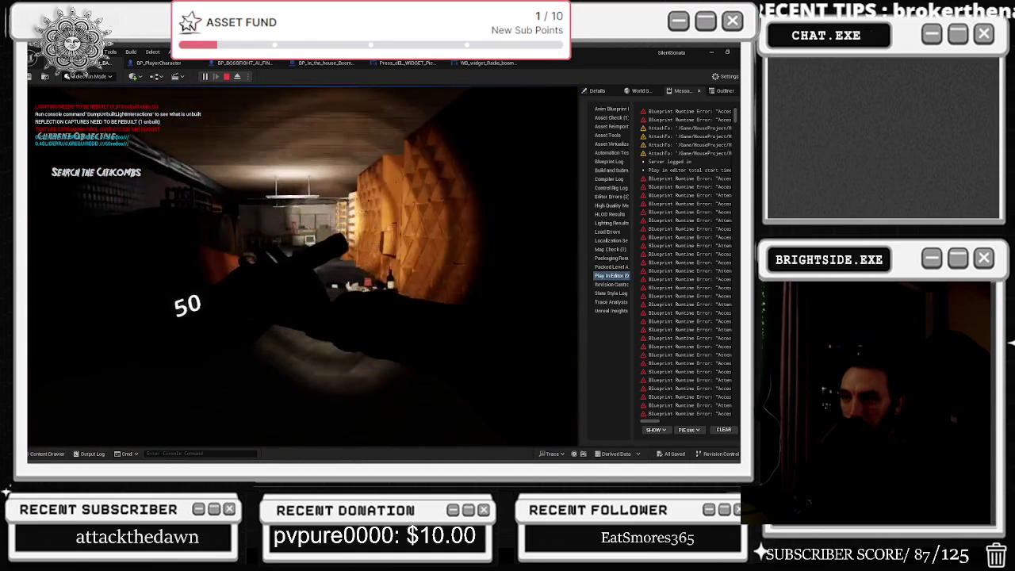
Walk and crouch through the catacombs past the stairwell toward the candle-lit chapel
key(w)
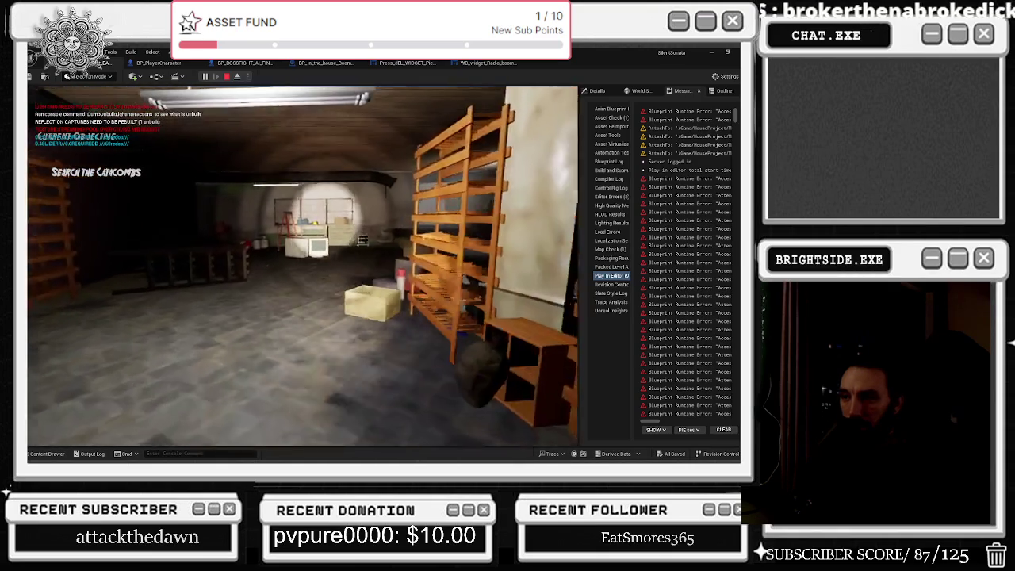
key(w)
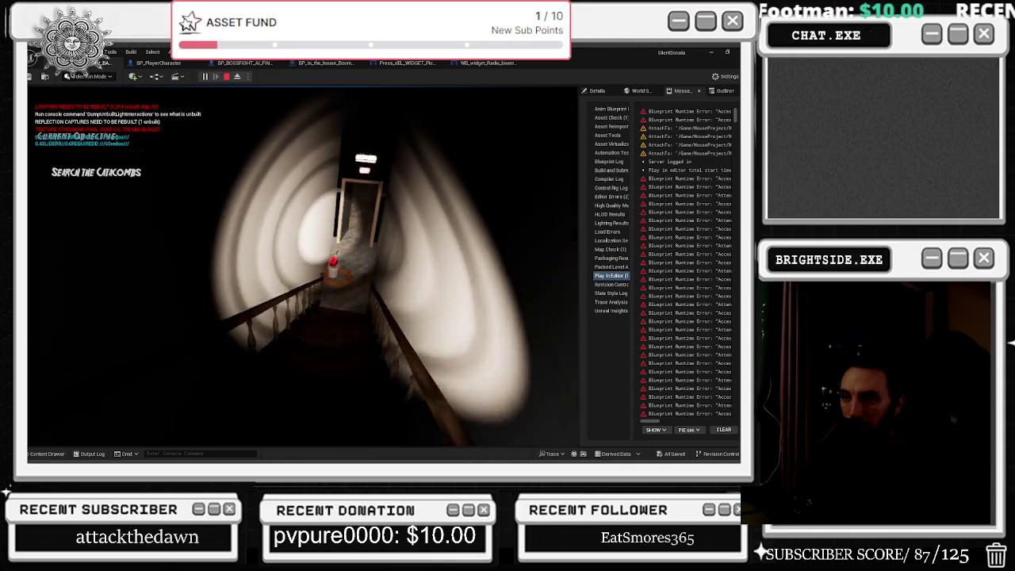
key(w)
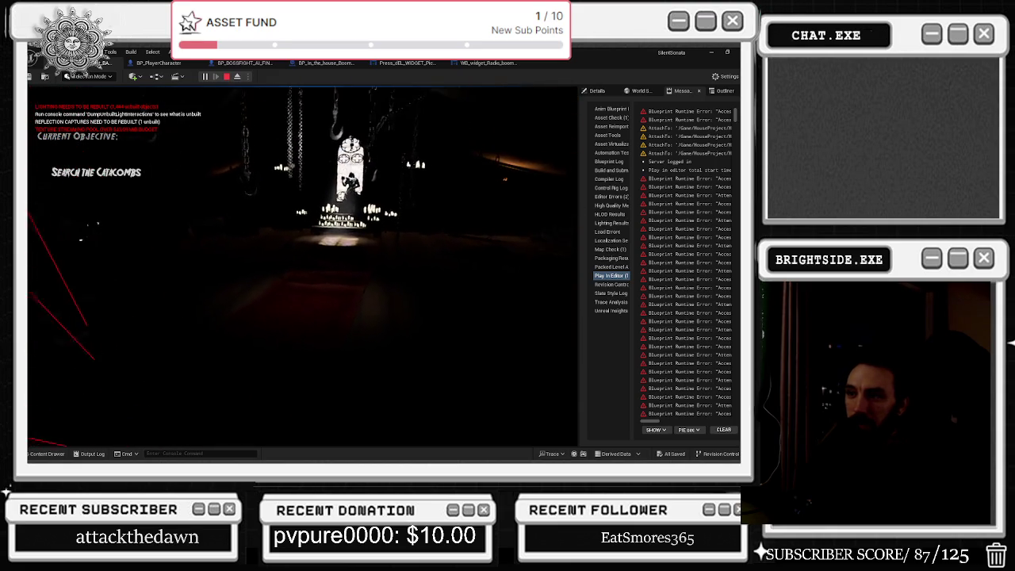
key(c)
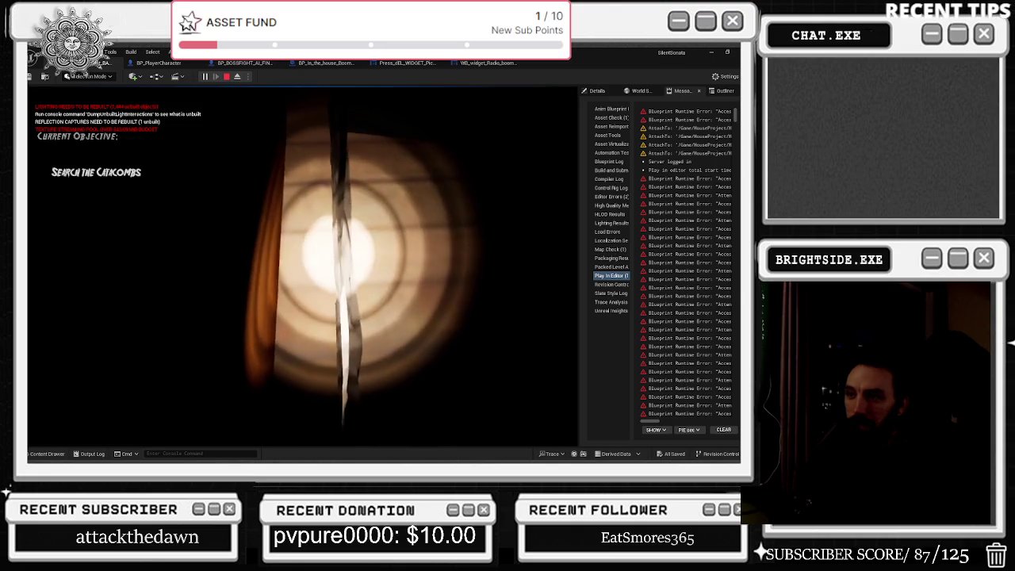
key(c)
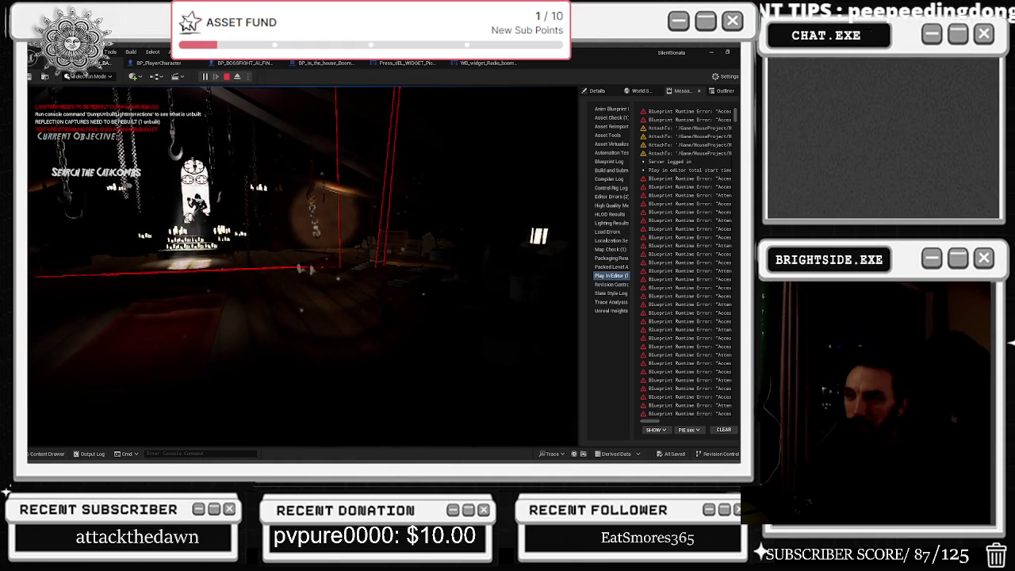
key(alt+Tab)
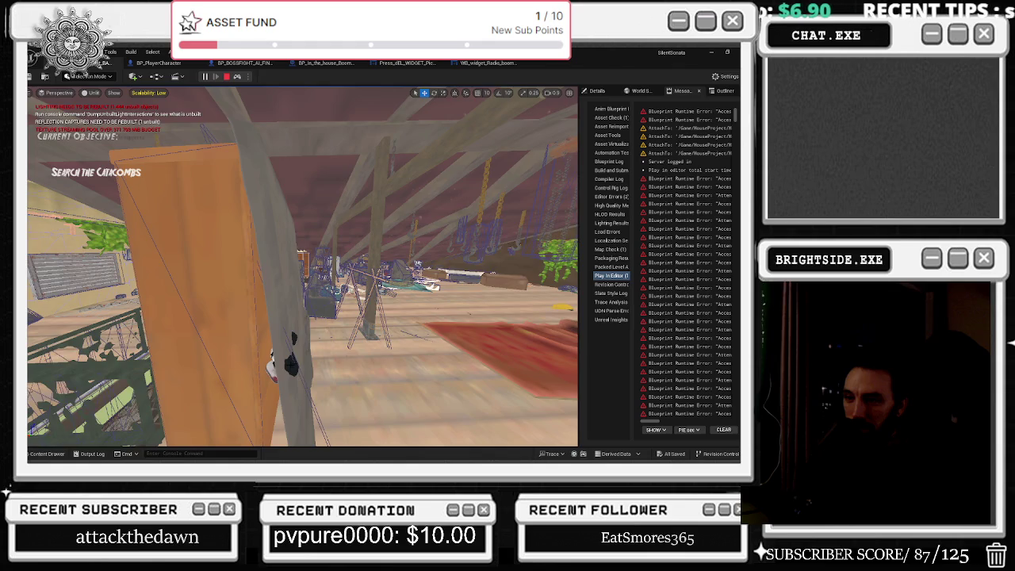
Eject to a free camera with F8, then repossess the player character with F8
key(F8)
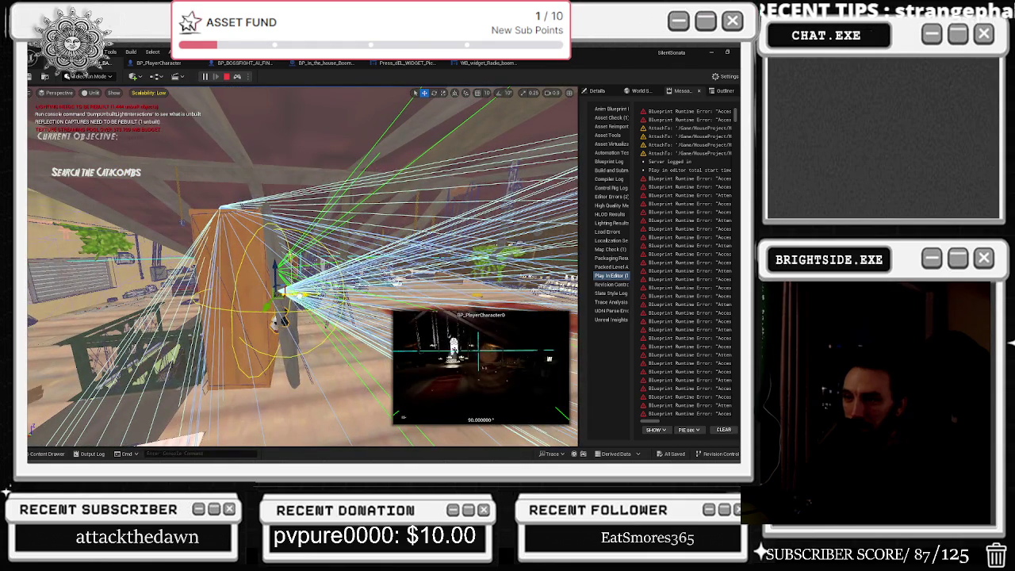
key(F8)
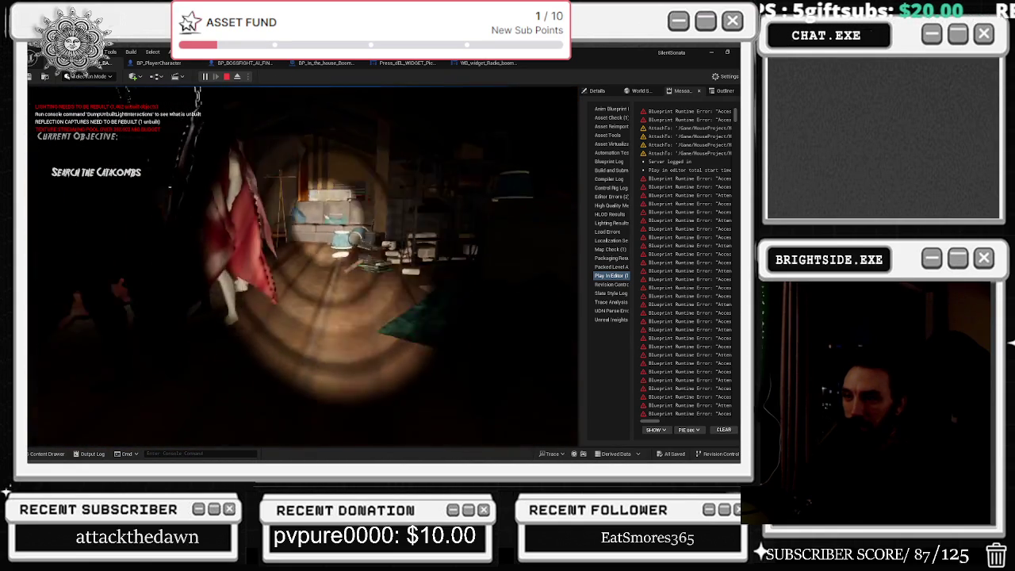
Lower the system volume and pick up the paper note marked 70
key(XF86AudioLowerVolume)
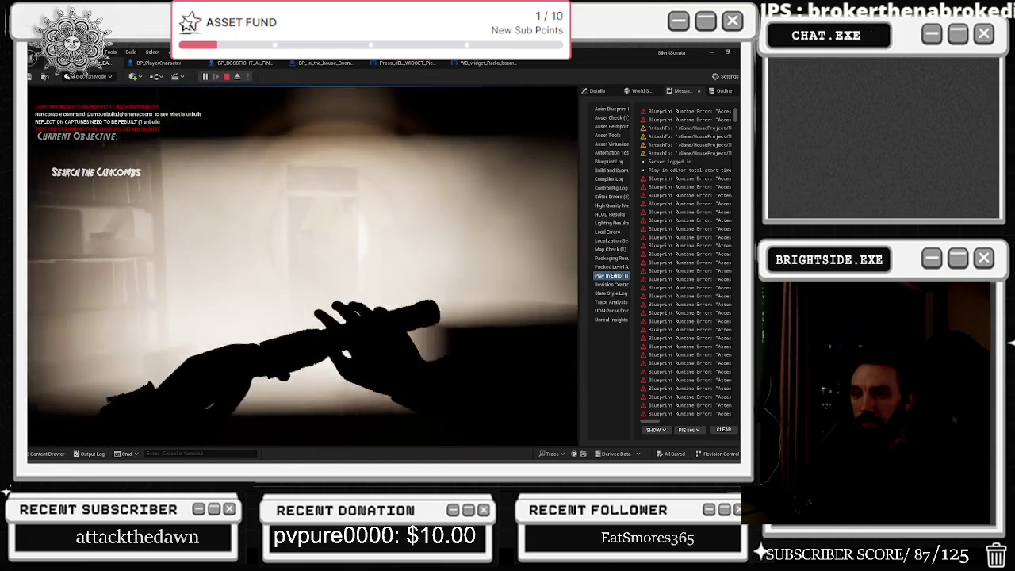
key(e)
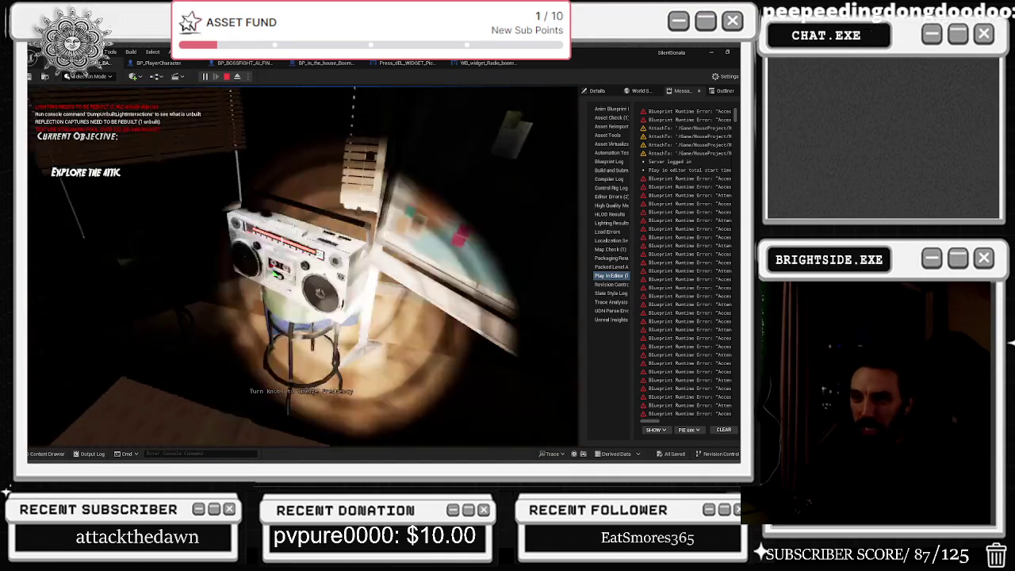
Open and close the boombox's frequency widget, then walk to the attic desk
key(e)
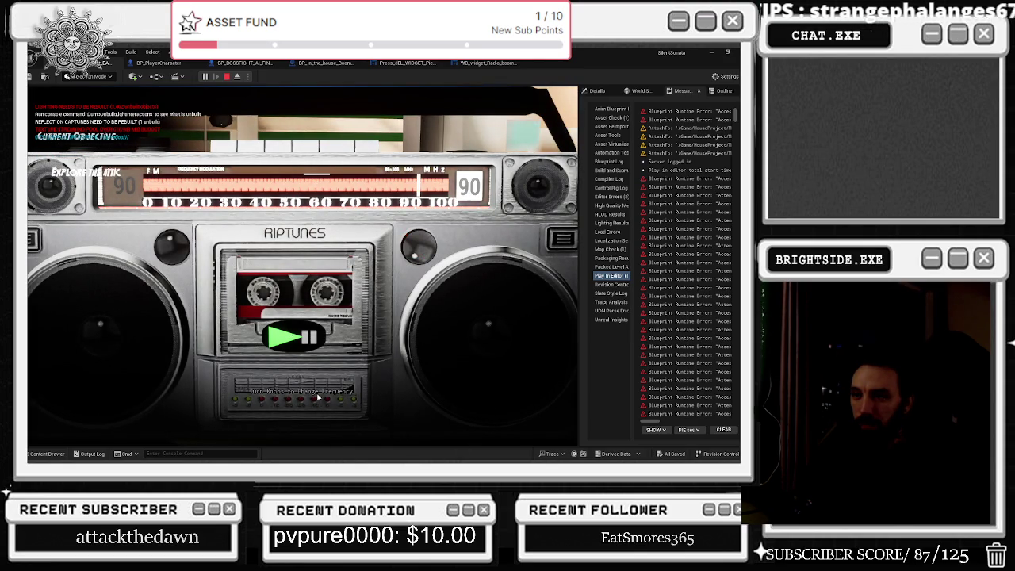
key(e)
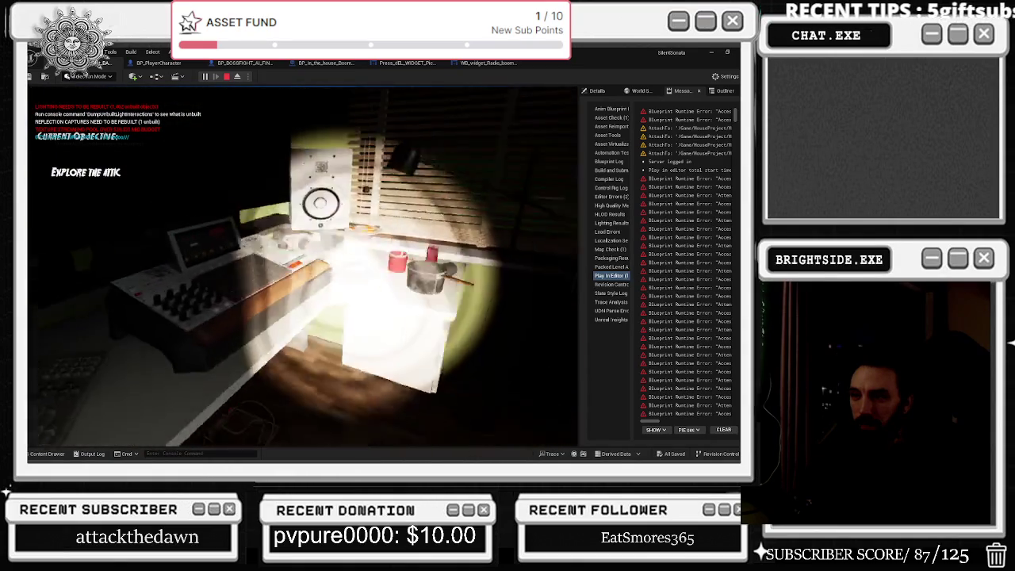
key(f)
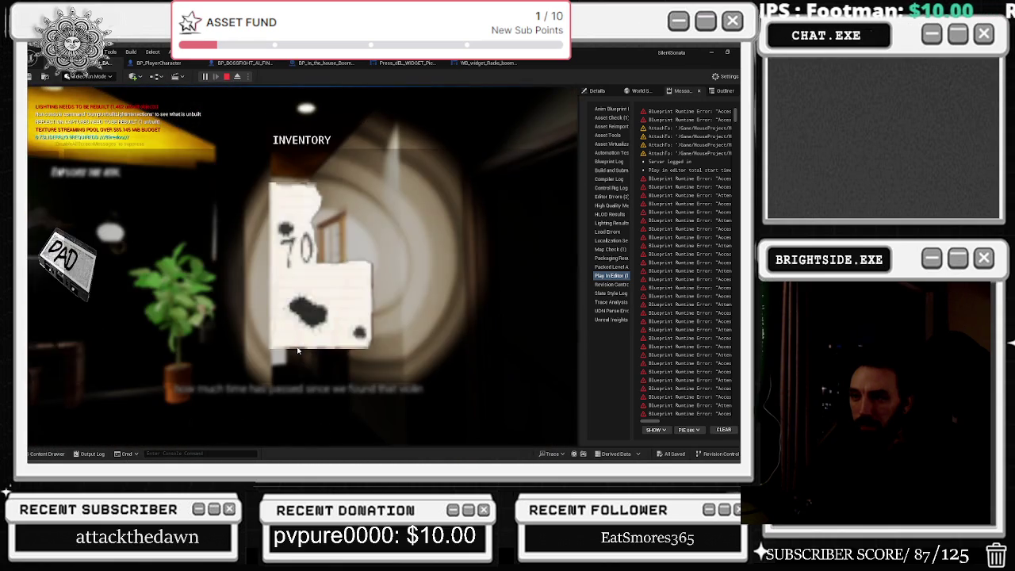
Close the inventory, unlock the front door keypad with the code, and pick up the first vinyl in the barn
key(Tab)
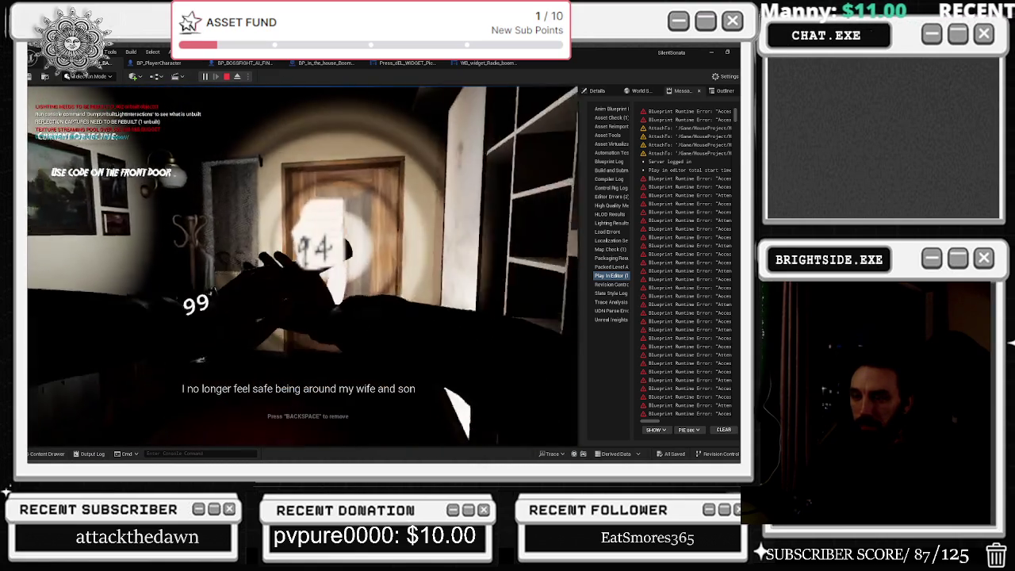
key(e)
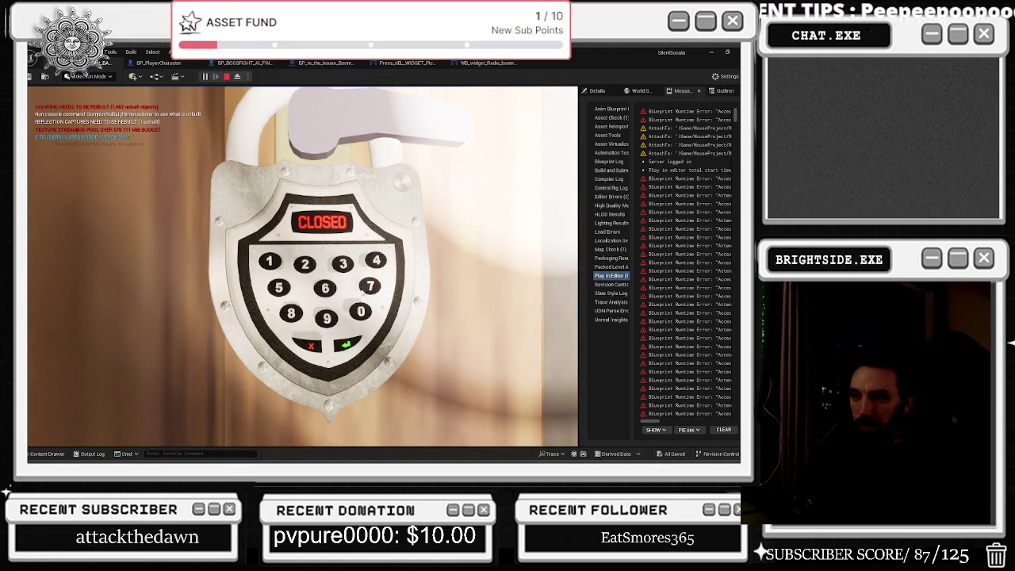
click(386, 268)
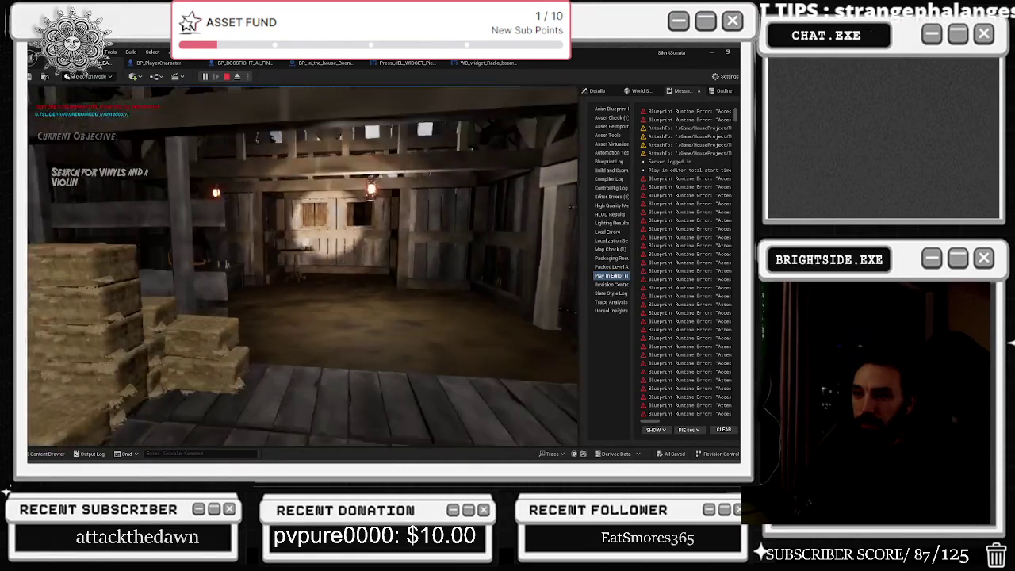
key(e)
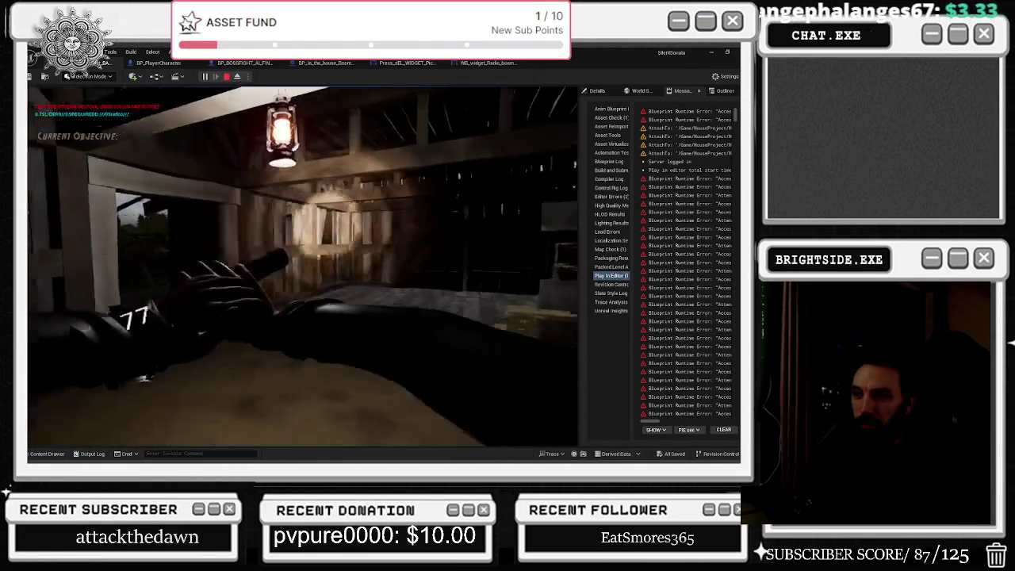